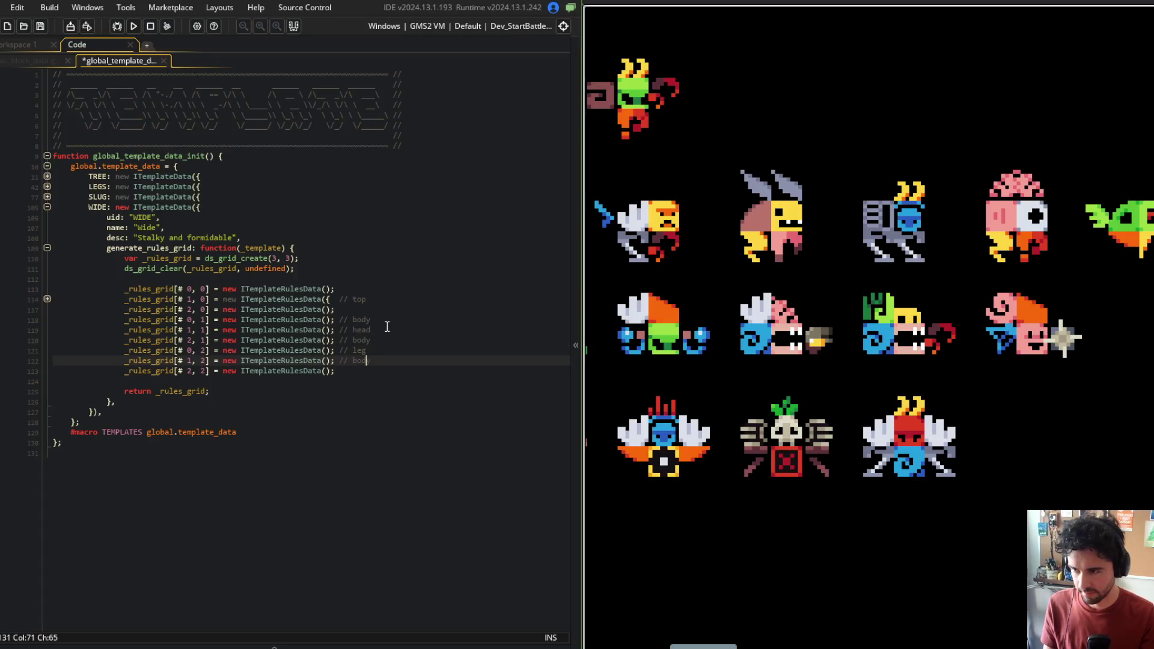
Add ',mouth' to the SLUG head comment and BLOCK_TYPE_MOUTH to its types, then save
key("ctrl+s")
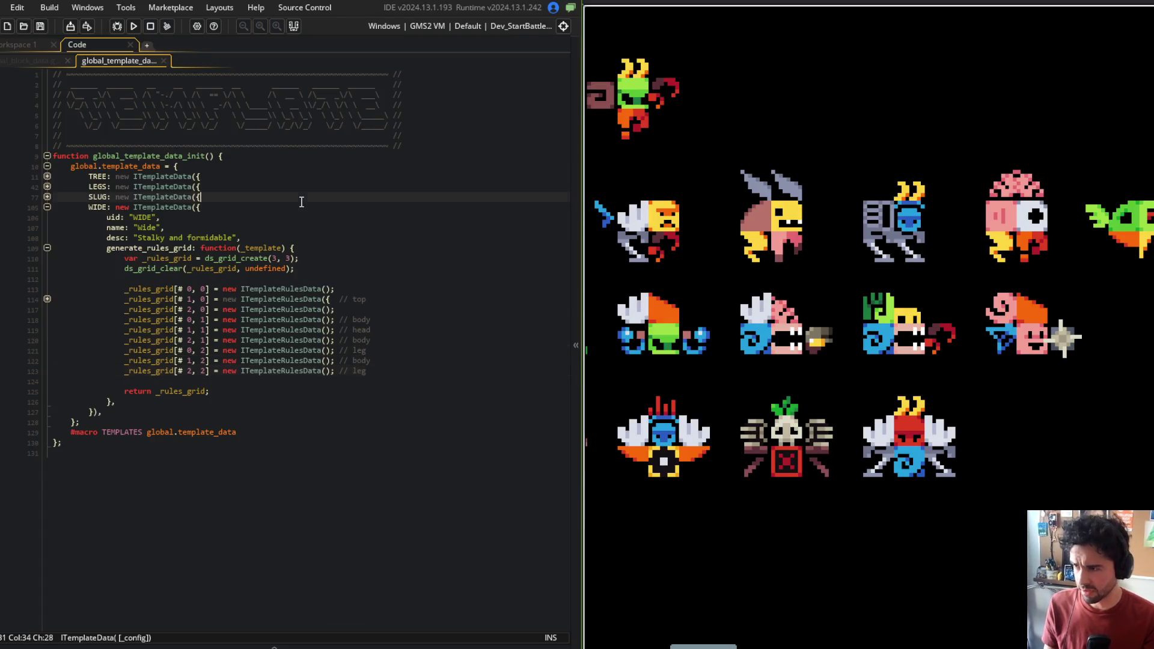
left_click(47, 197)
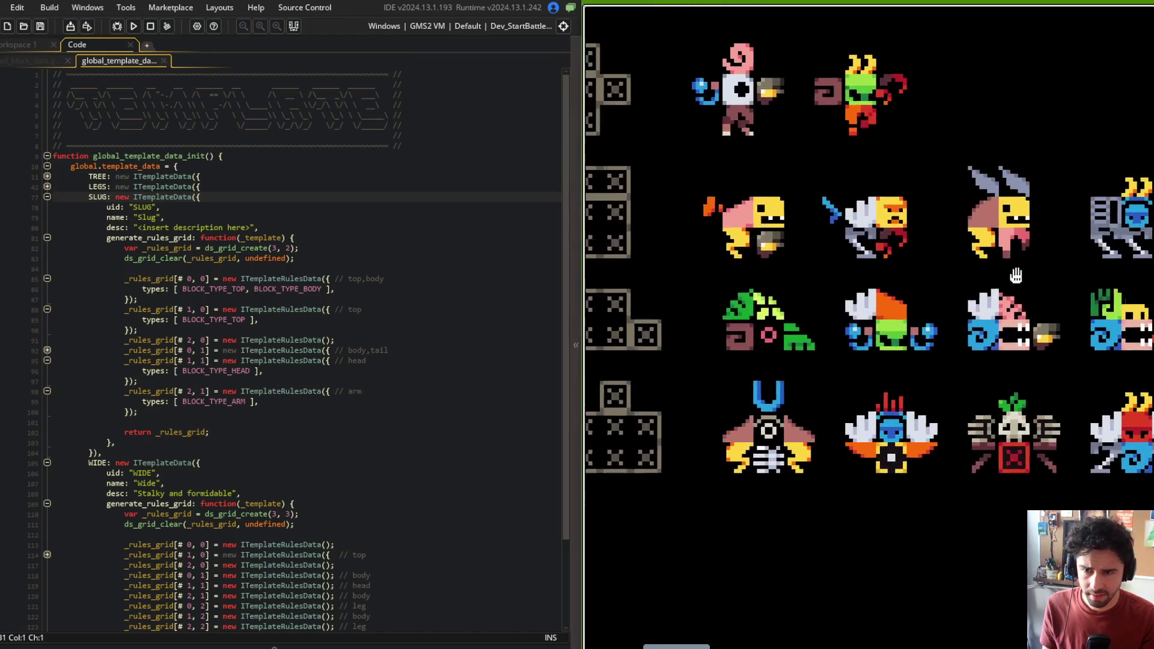
left_click(382, 330)
left_click(382, 361)
type(",")
type(",mouth")
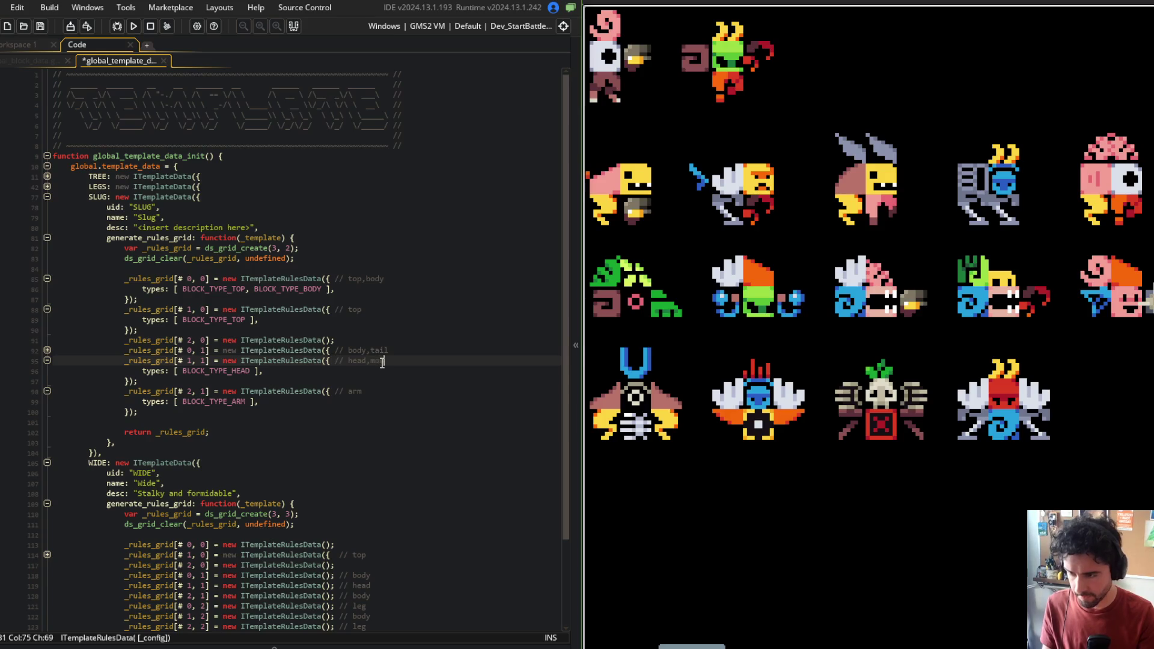
key("Down")
key("Left")
key("Left")
key("Left")
type(", B")
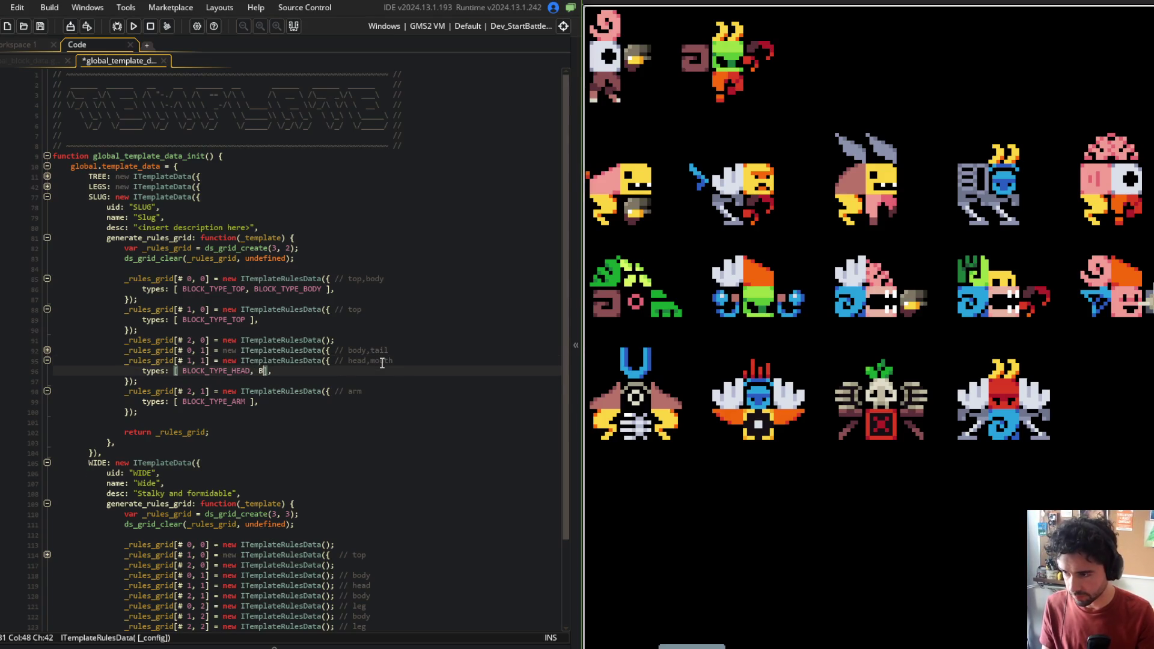
type("LOCK_TYPE_MOUTH")
key("ctrl+s")
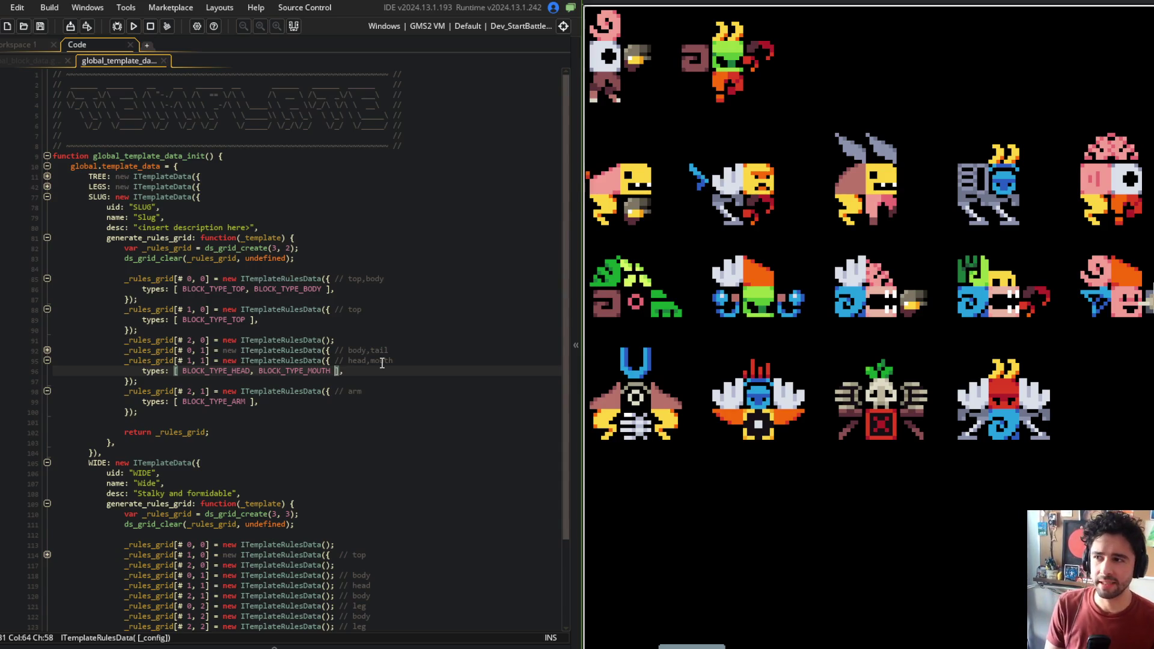
Switch to global_block_data and briefly open, then close, the Stilt block definition
left_click(18, 60)
scroll(187, 188, "up", 3)
scroll(187, 188, "up", 10)
scroll(173, 303, "down", 13)
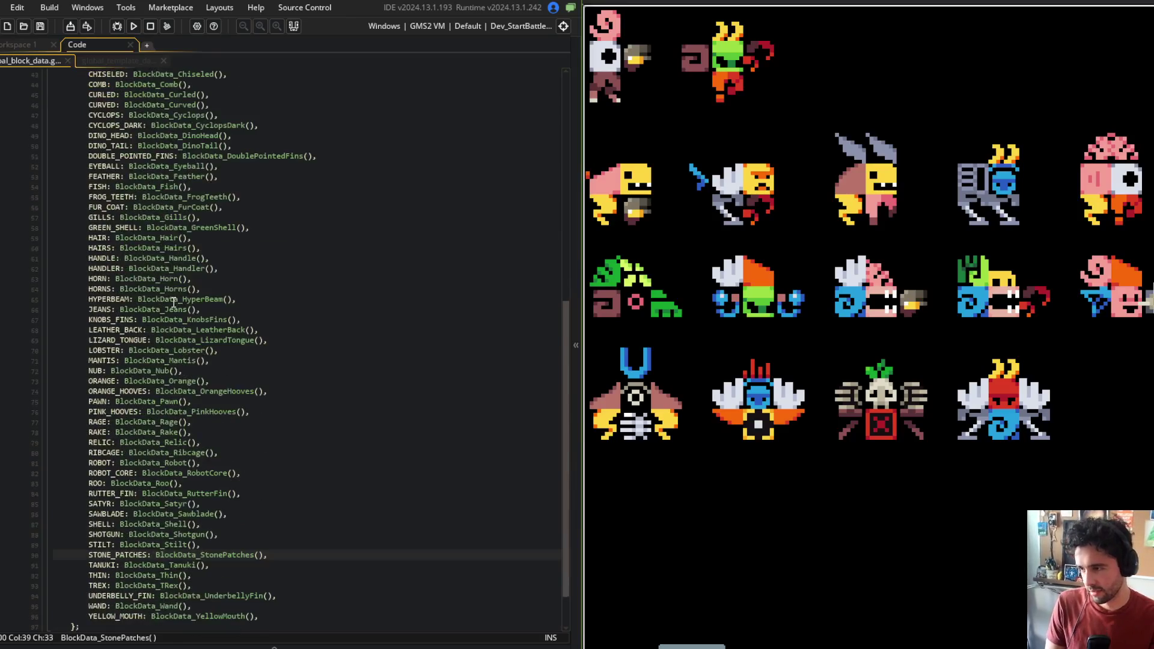
left_click(151, 545)
middle_click(152, 545)
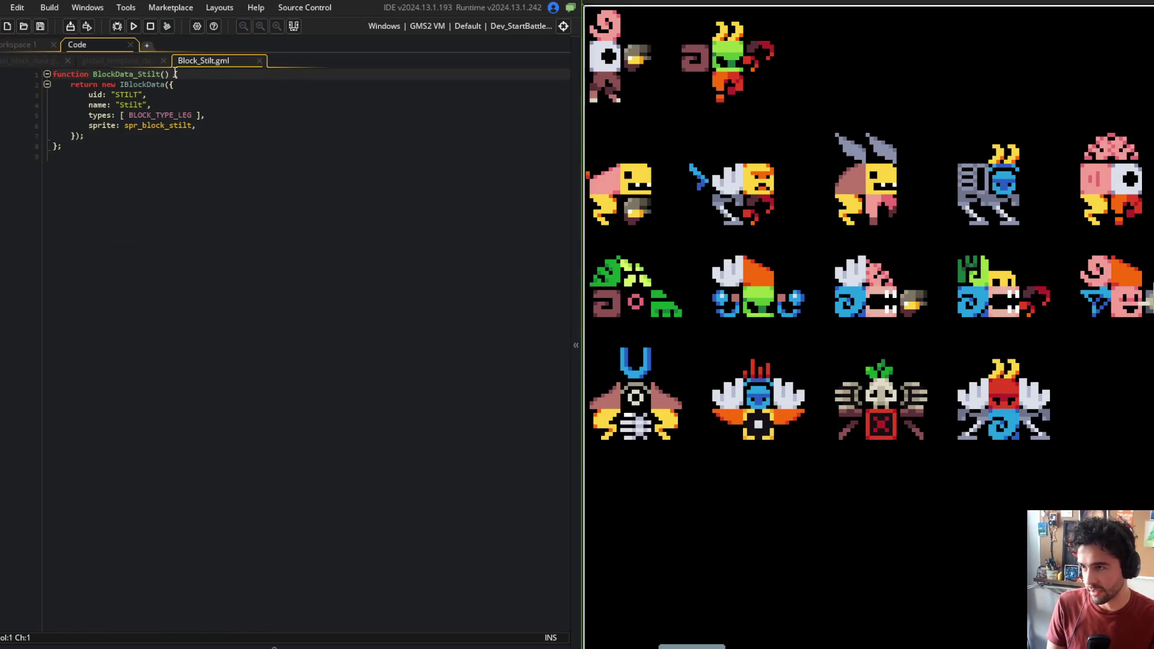
middle_click(199, 58)
Open the Shotgun block definition, Block_Shotgun.gml, from the SHOTGUN entry
left_click(168, 534)
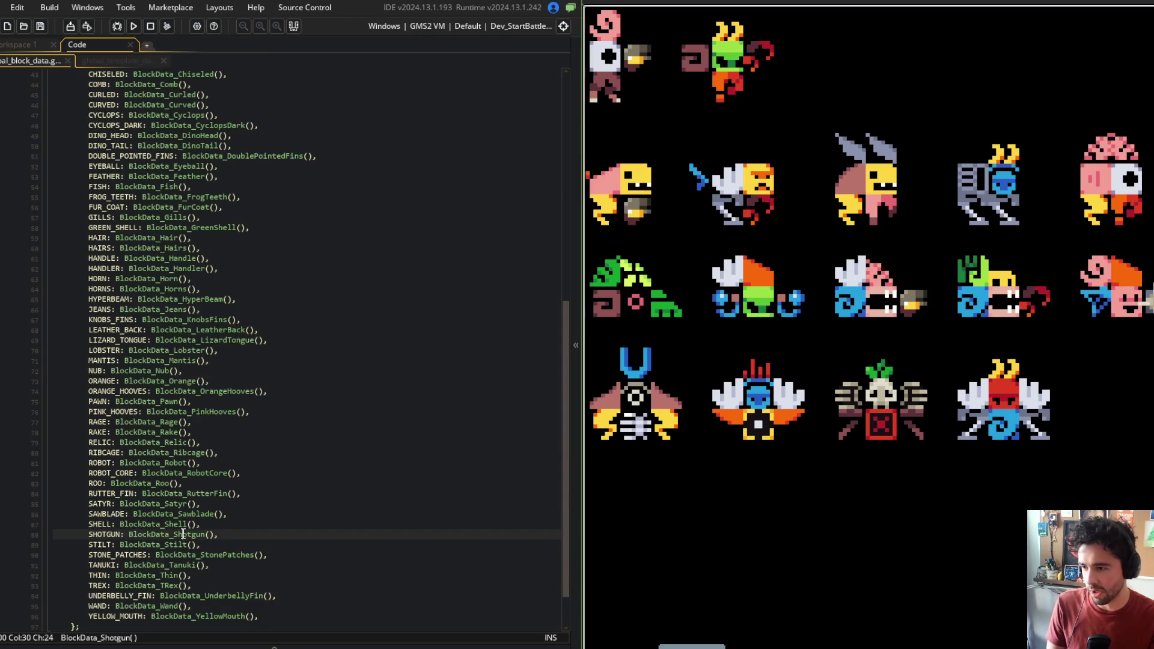
middle_click(184, 534)
scroll(322, 240, "down", 8)
left_click(322, 243)
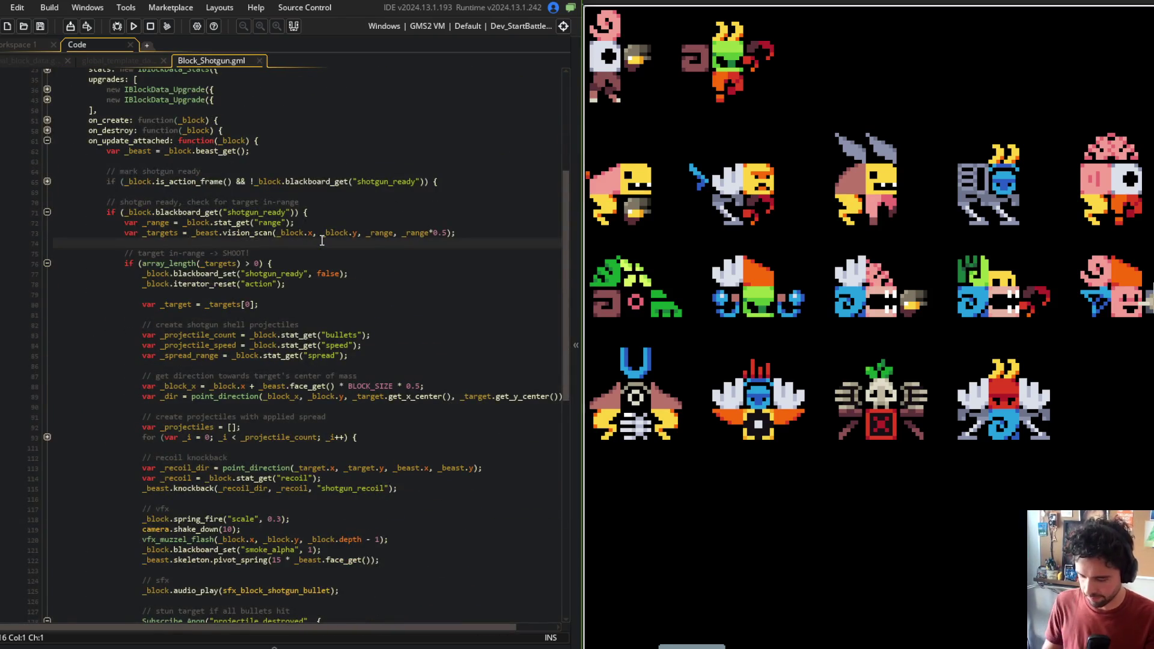
scroll(308, 295, "up", 7)
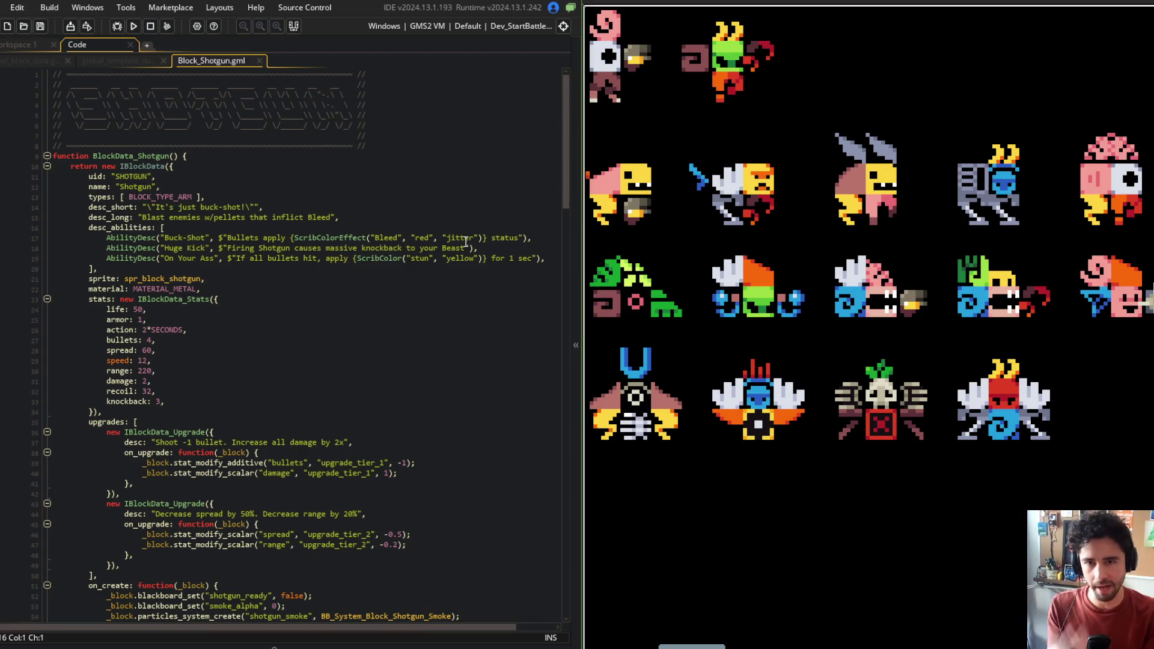
Review Block_Shotgun.gml, checking the projectile damage and reload sound lines
scroll(370, 324, "down", 20)
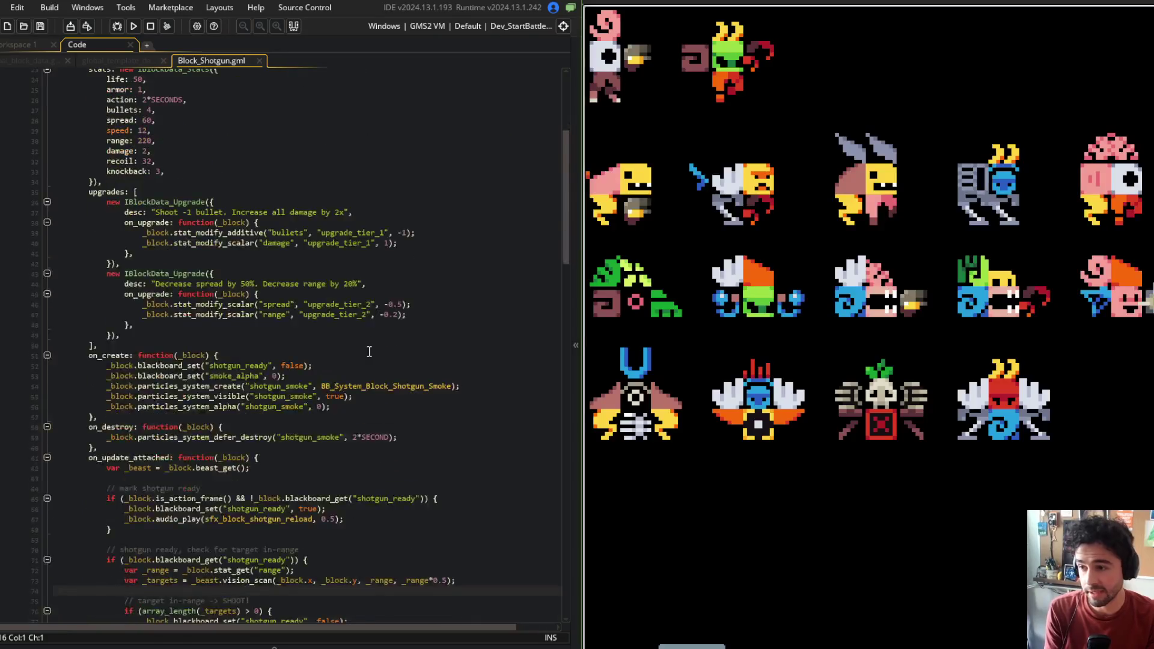
scroll(371, 306, "down", 18)
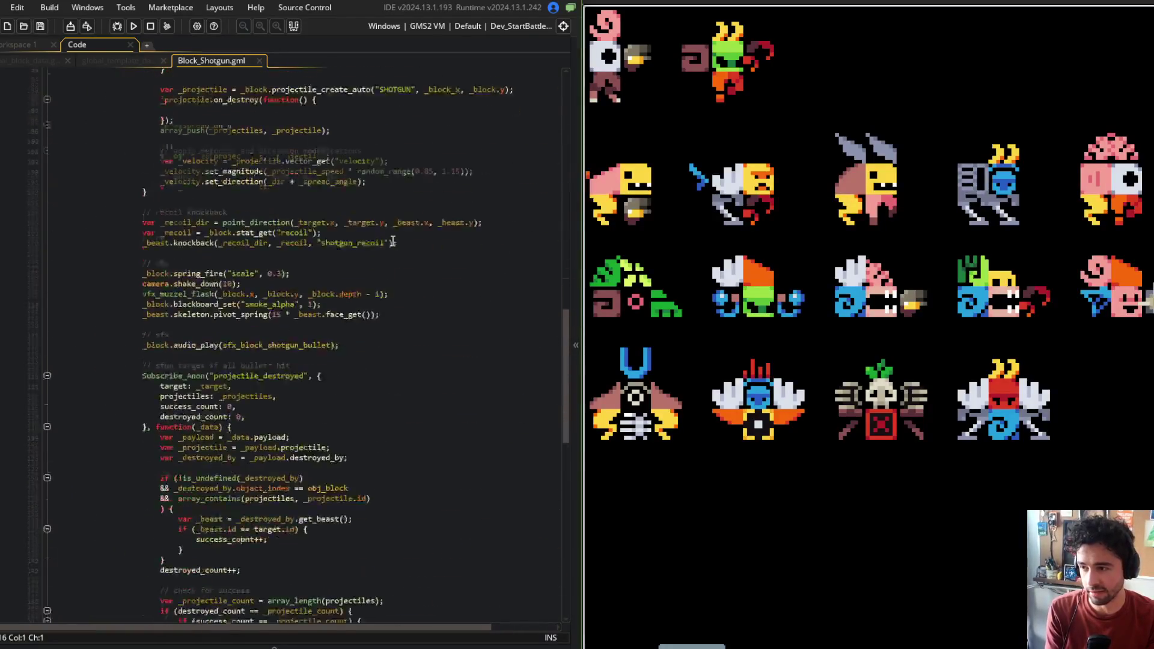
scroll(304, 276, "down", 12)
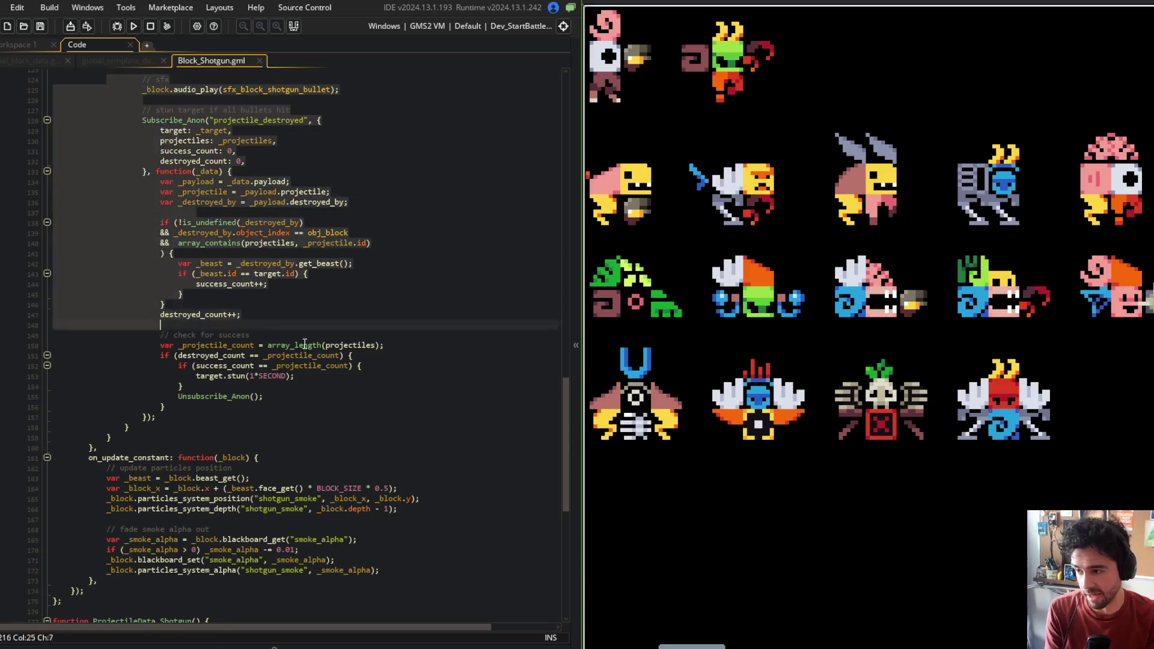
left_click(370, 305)
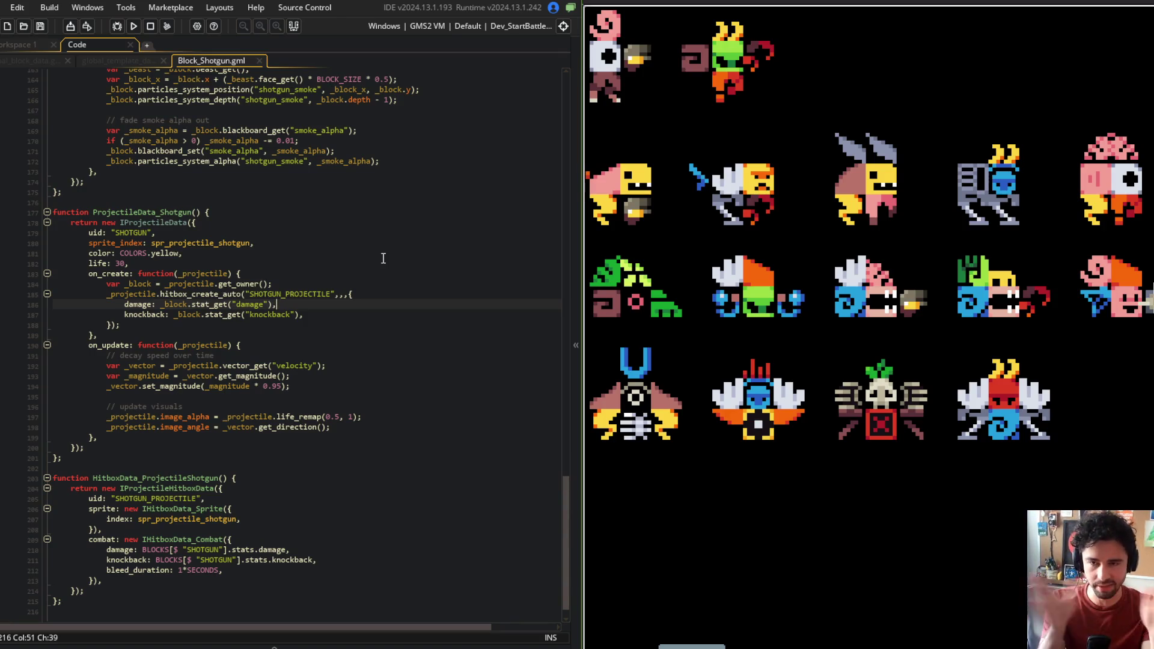
scroll(377, 312, "up", 20)
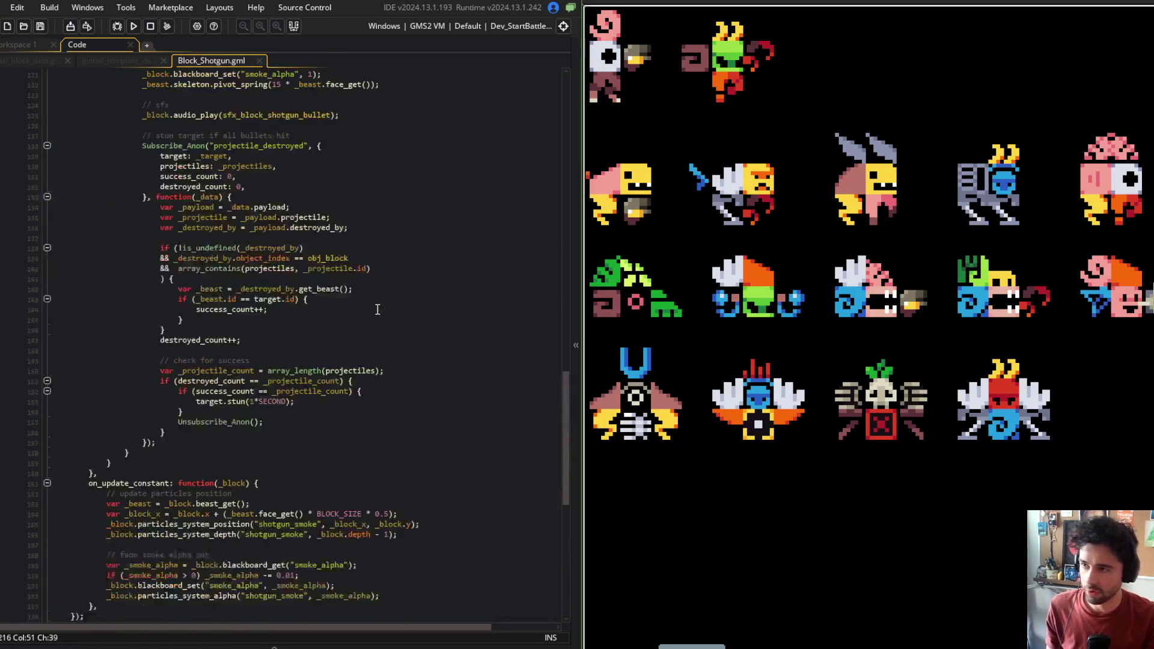
scroll(357, 297, "up", 4)
left_click(354, 314)
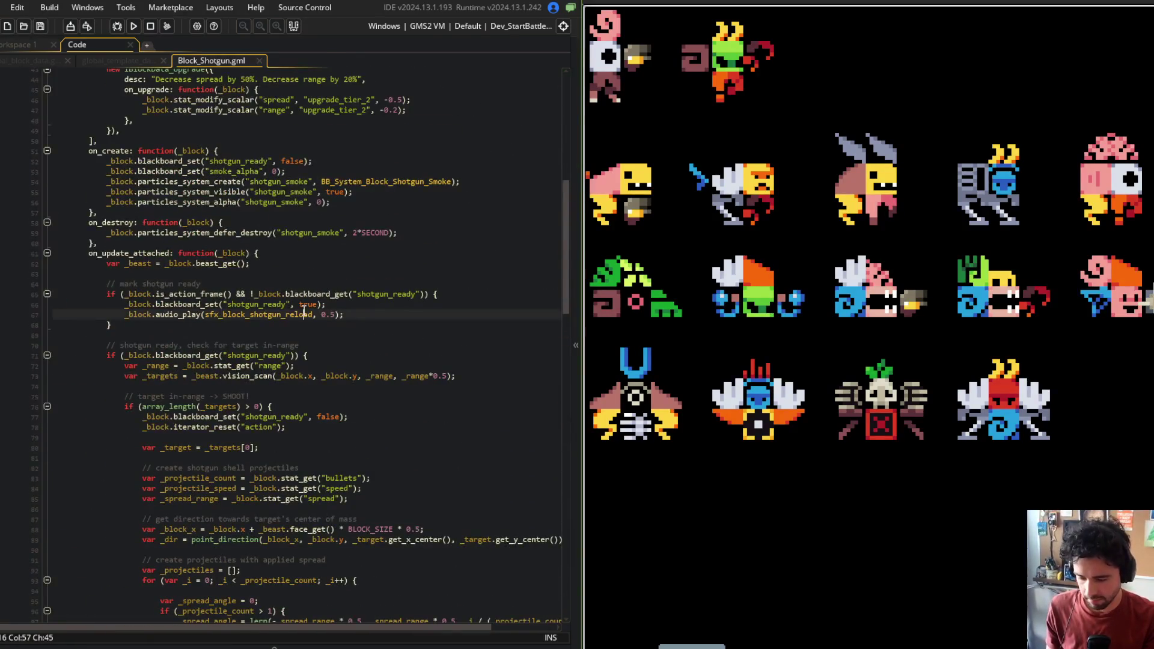
Close Block_Shotgun.gml and scroll global_block_data back up to the block type macros
scroll(304, 310, "up", 4)
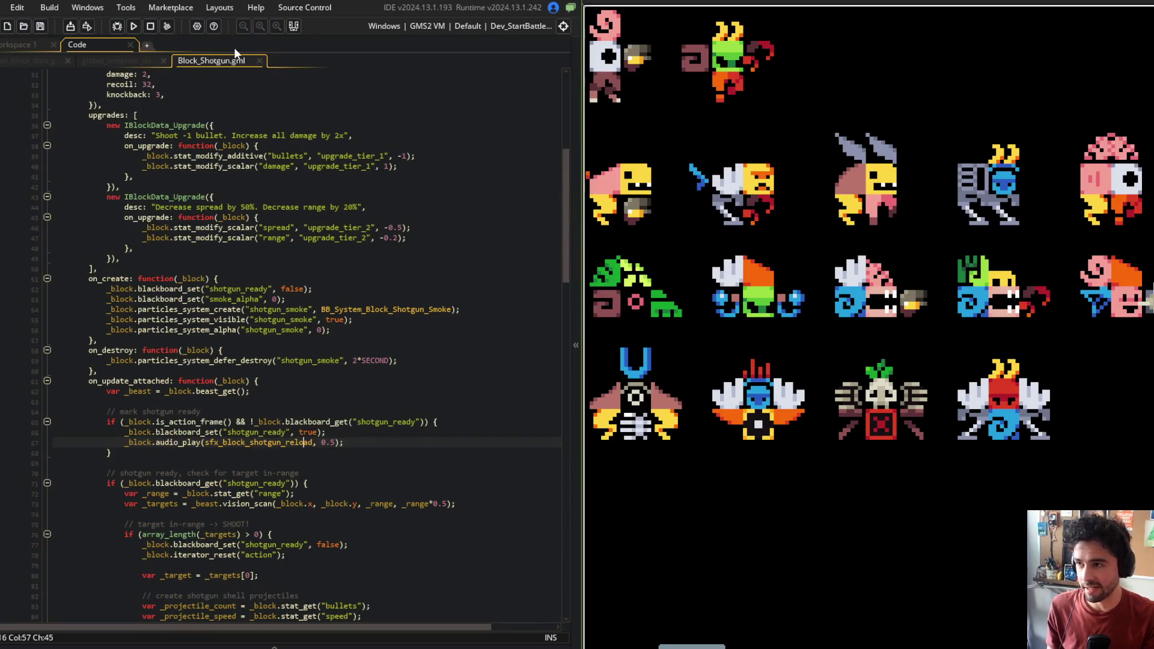
middle_click(229, 59)
scroll(283, 198, "up", 10)
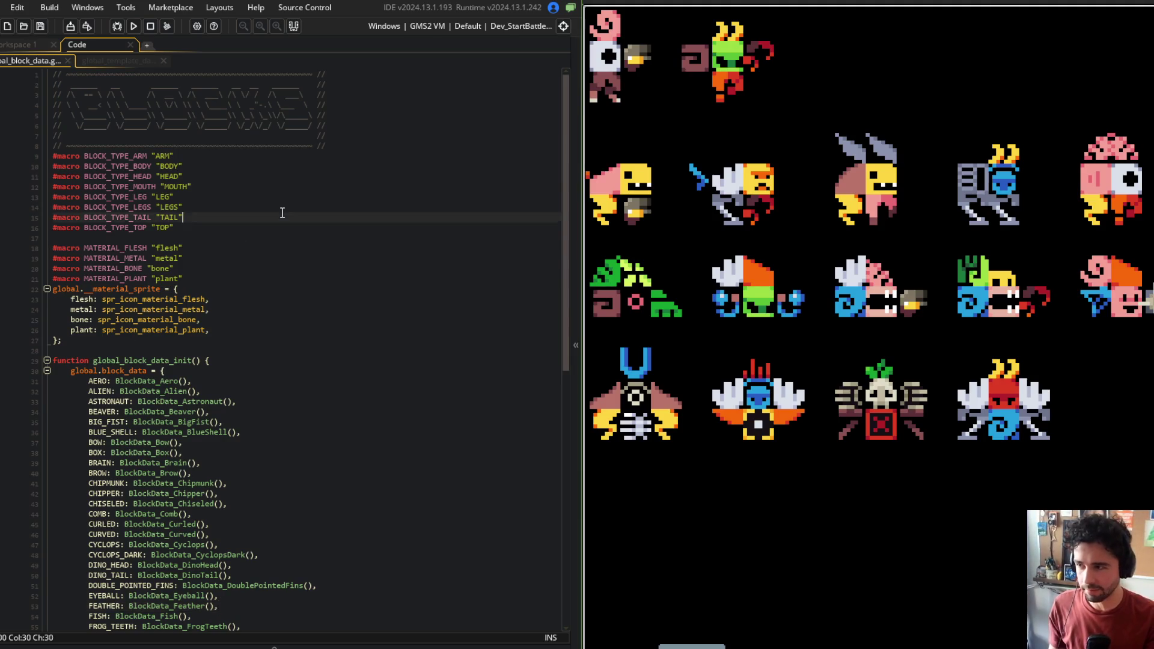
Return to global_template_data and fold the SLUG template so the WIDE template shows
scroll(223, 248, "down", 10)
left_click(115, 61)
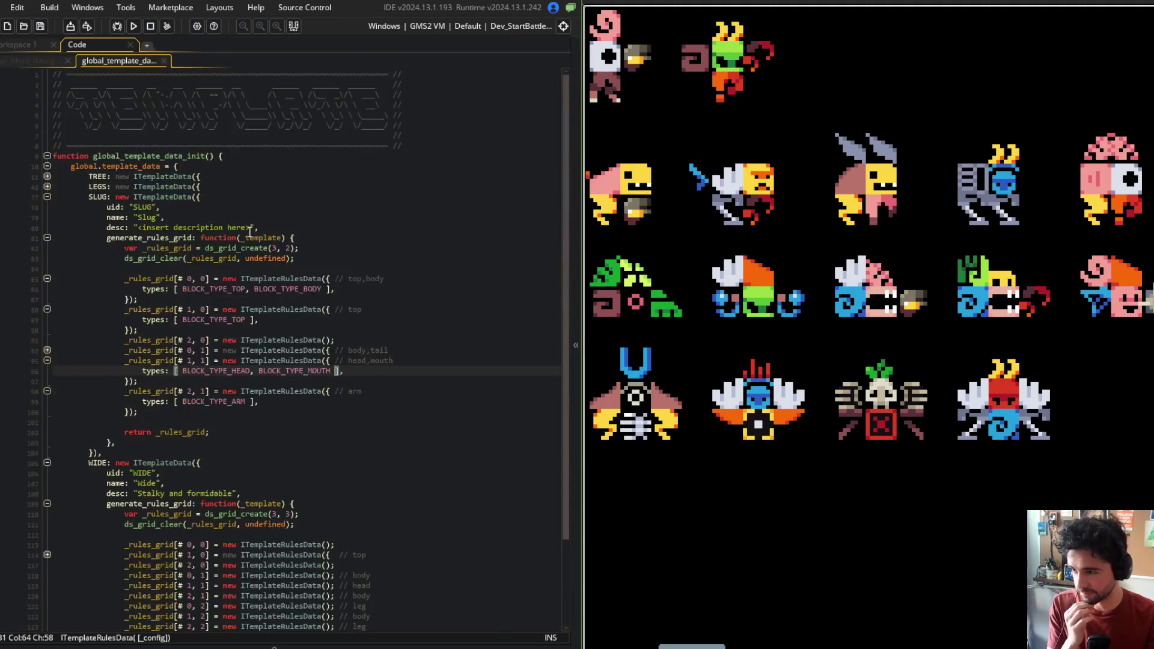
scroll(248, 240, "up", 3)
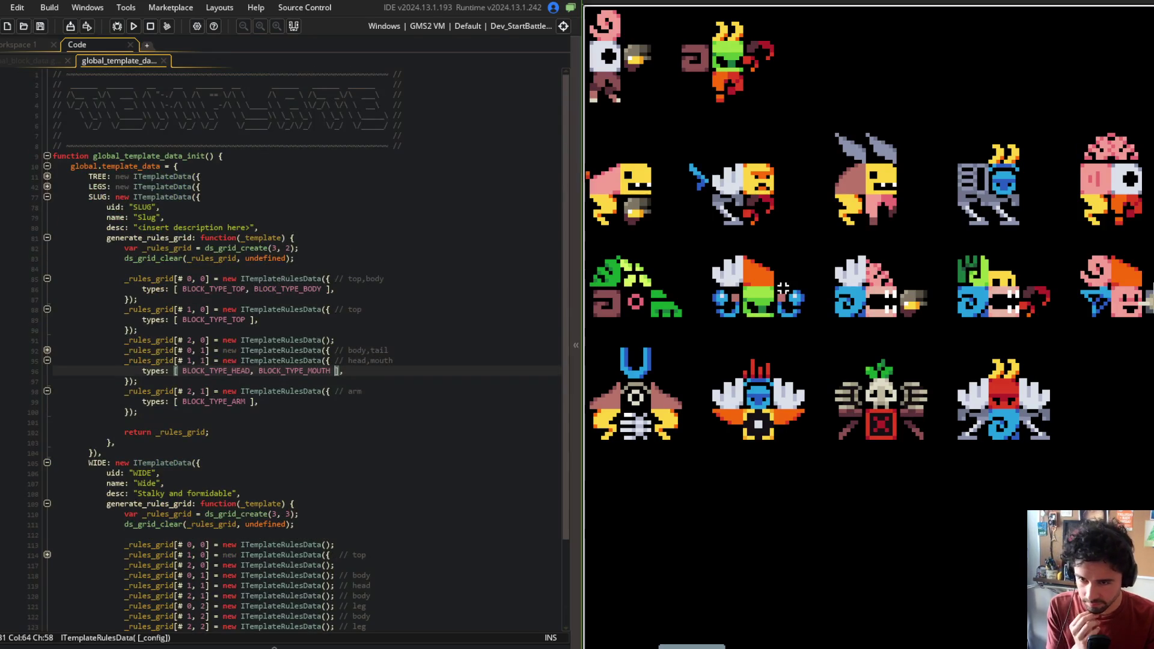
mouse_move(773, 237)
left_mouse_down()
mouse_move(920, 250)
mouse_move(817, 252)
left_mouse_up()
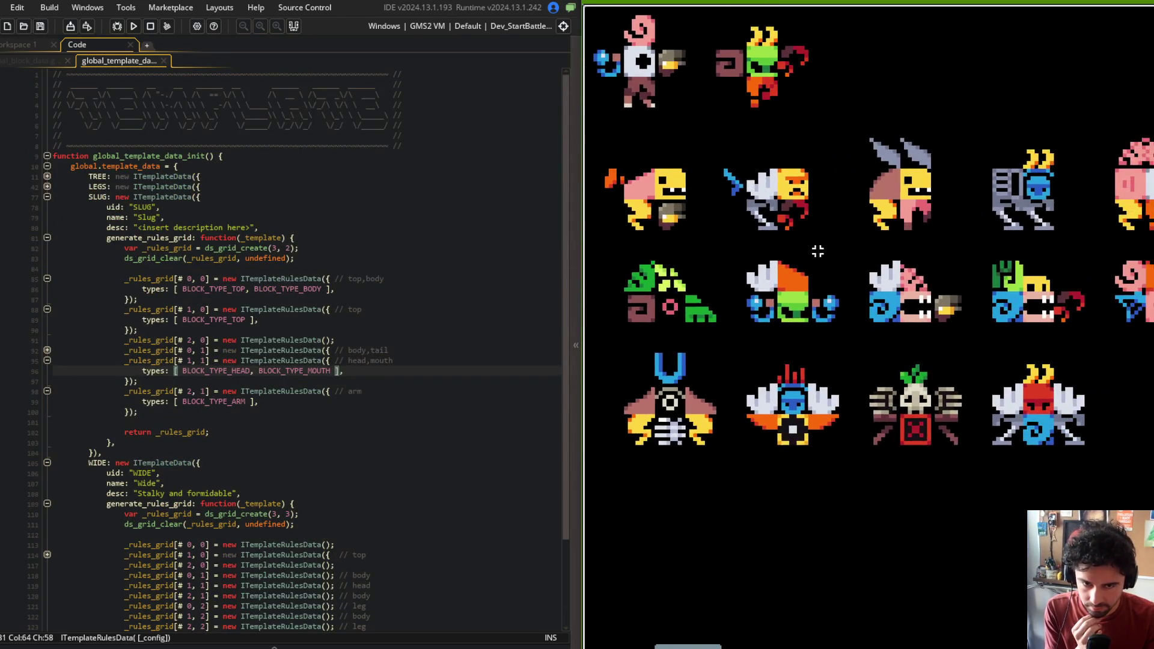
left_click(47, 197)
left_click_drag(737, 330, 934, 287)
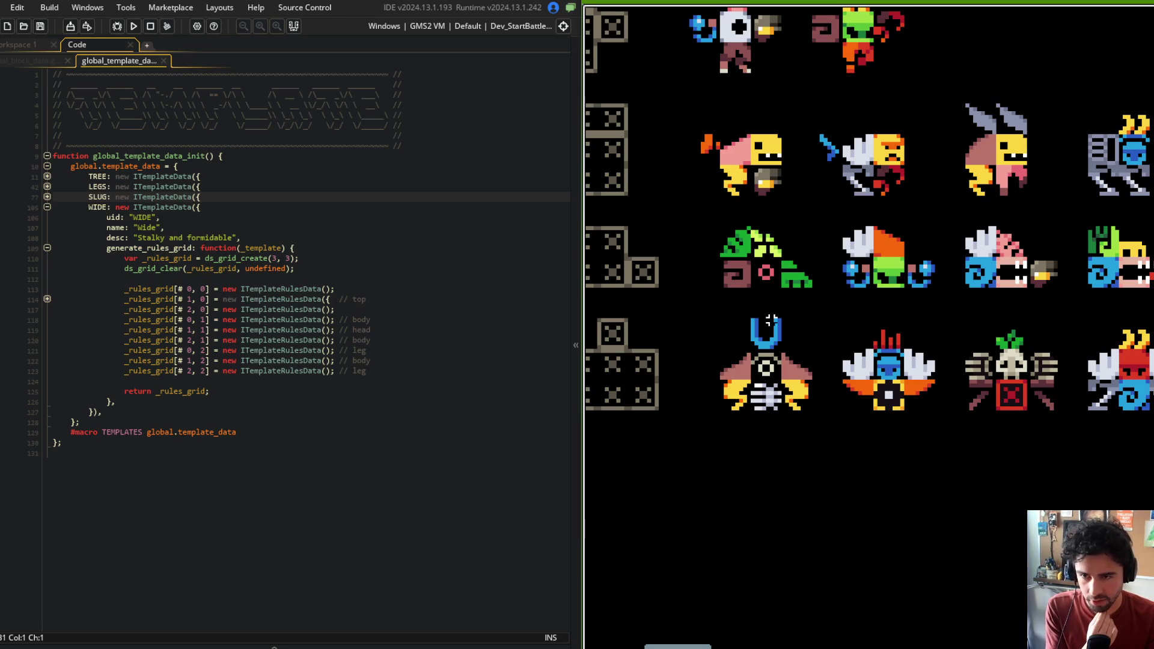
Box-select the winged red creature and drag a copy of it to the right
scroll(771, 321, "up", 3)
scroll(900, 325, "down", 2)
scroll(840, 265, "right", 4)
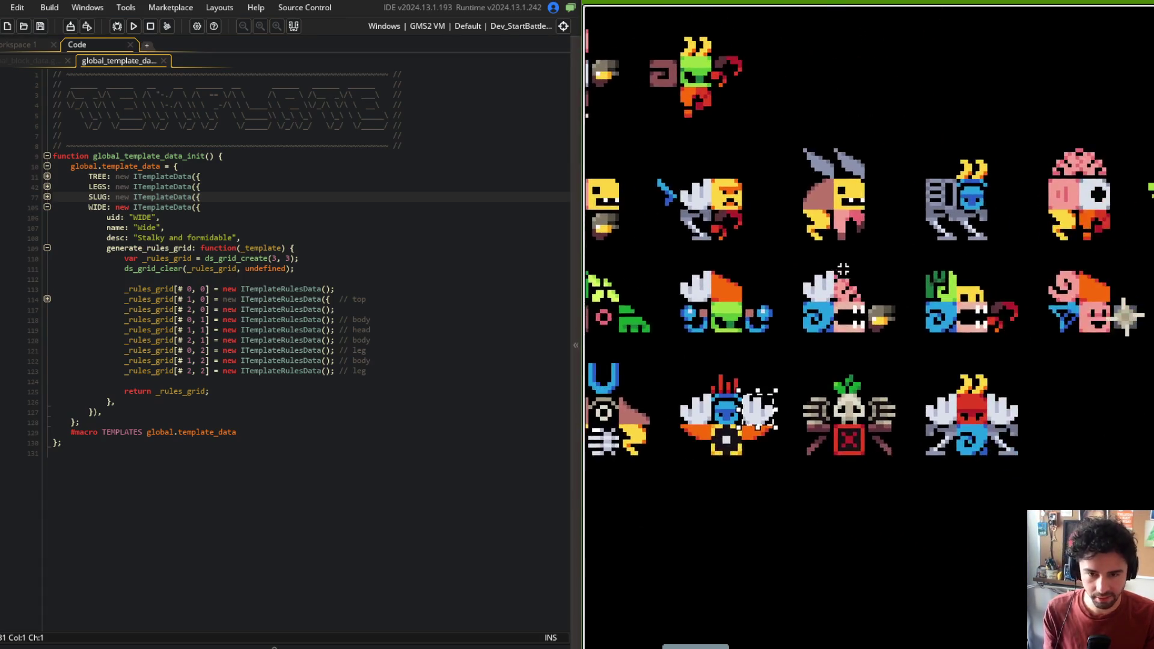
mouse_move(858, 364)
left_mouse_down()
mouse_move(993, 471)
mouse_move(1066, 451)
left_mouse_up()
mouse_move(962, 445)
left_mouse_down()
mouse_move(1095, 440)
mouse_move(1076, 444)
left_mouse_up()
Zoom in and place helmet parts on both sides of the copy's body
key("r")
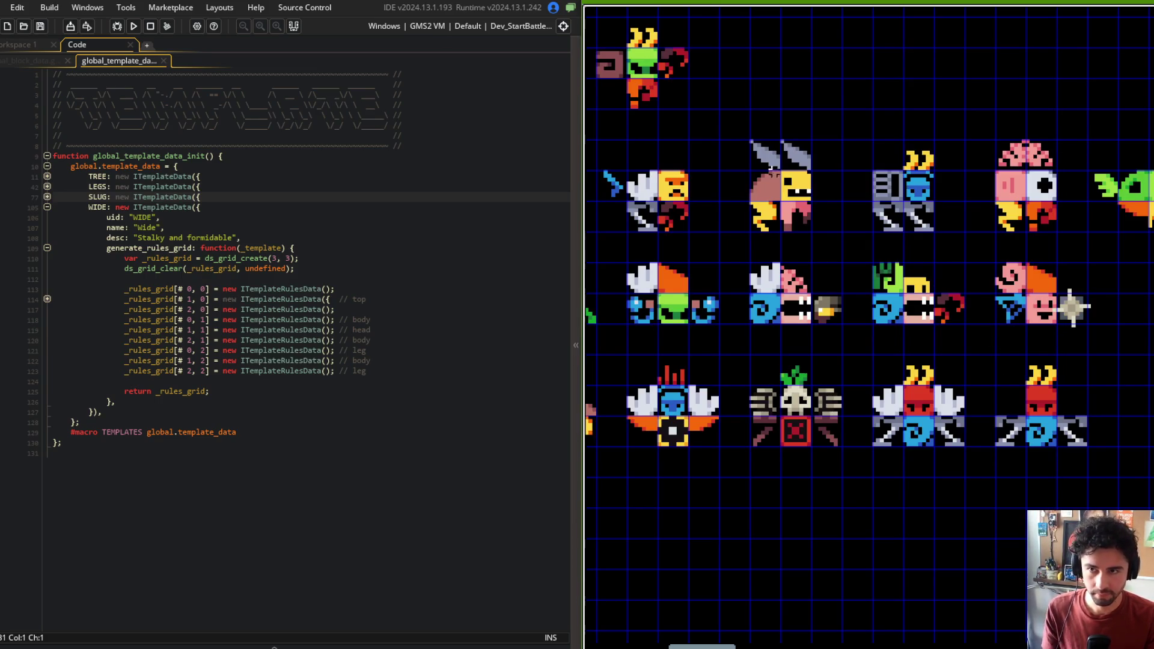
scroll(926, 317, "up", 5)
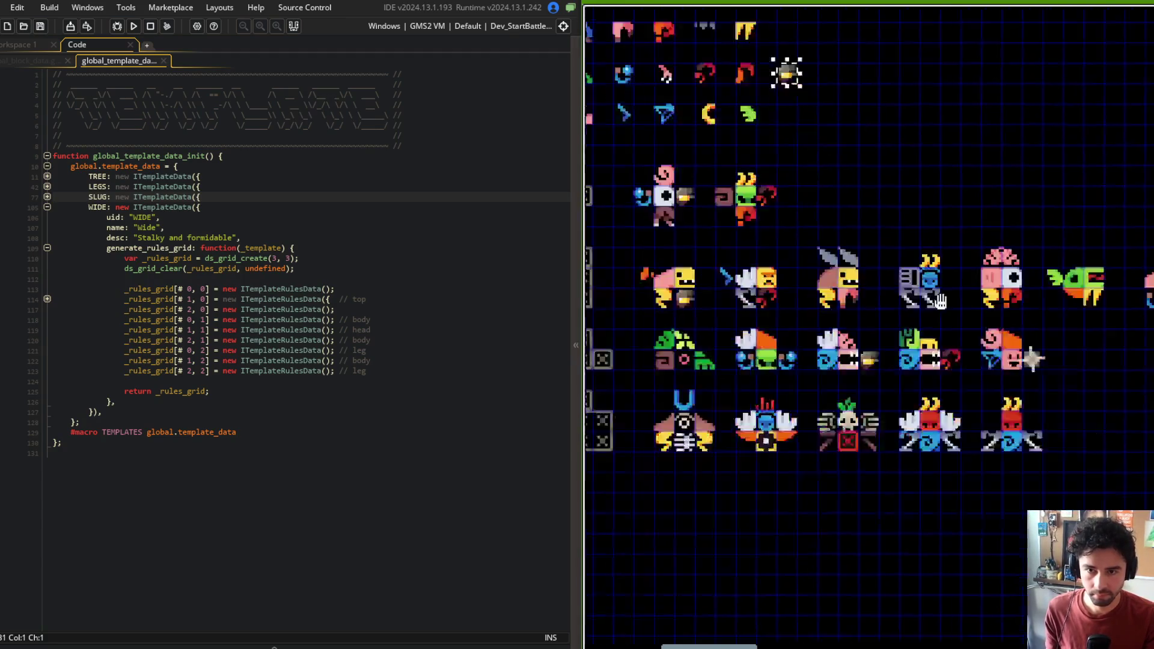
mouse_move(926, 316)
left_mouse_down()
mouse_move(892, 330)
mouse_move(861, 281)
mouse_move(850, 288)
left_mouse_up()
left_click(817, 227)
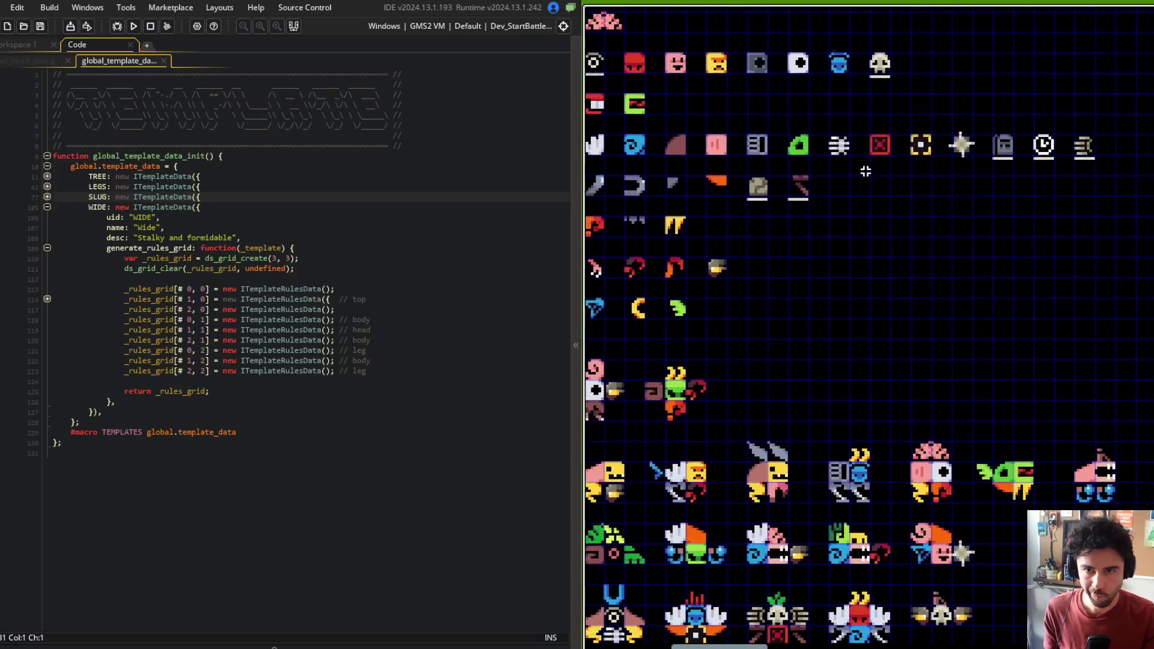
Swap in the red box body and grey legs beside it, using the placement grid
mouse_move(727, 137)
left_mouse_down()
mouse_move(1087, 378)
mouse_move(888, 322)
mouse_move(895, 414)
left_mouse_up()
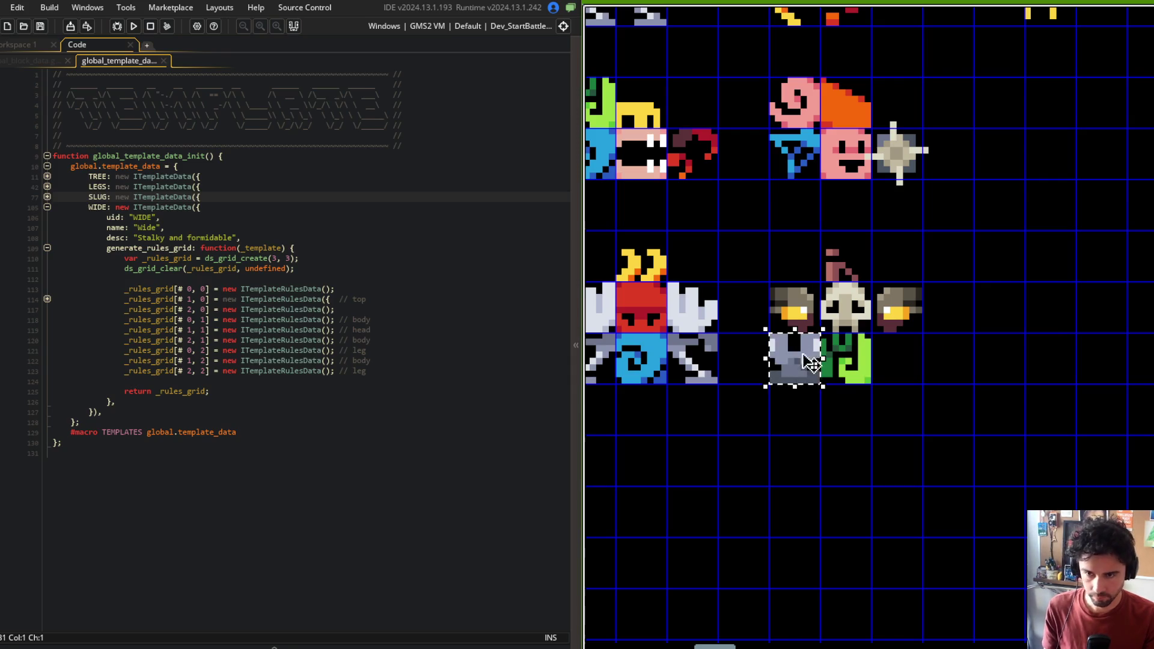
left_click(898, 368)
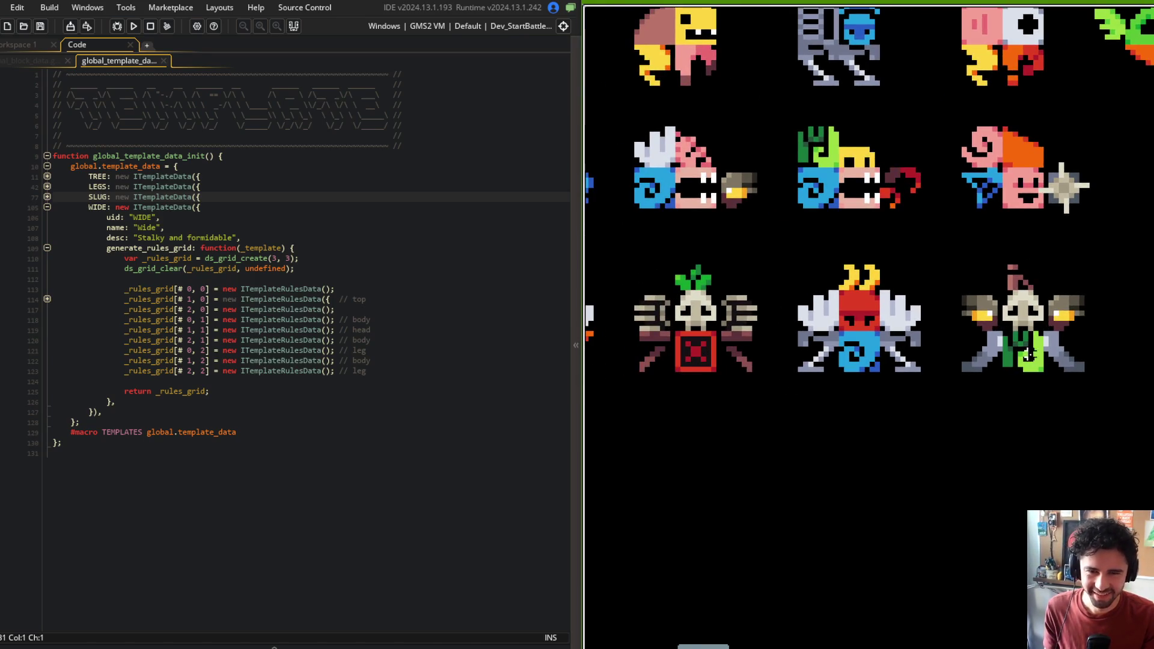
left_click_drag(712, 358, 1022, 370)
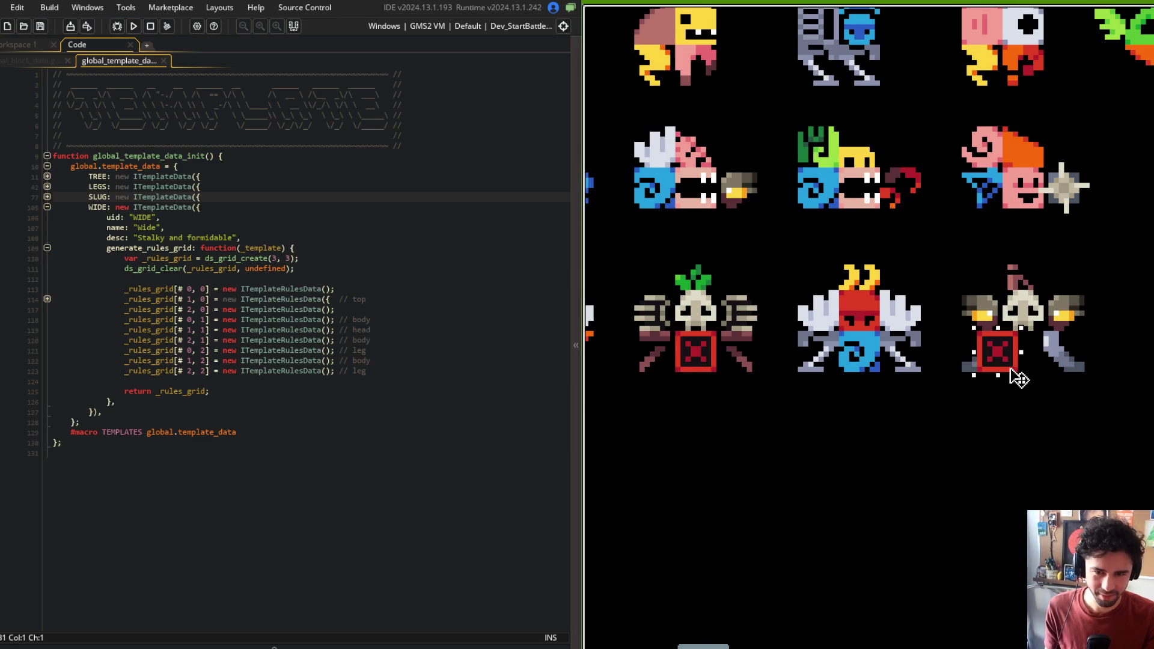
scroll(998, 341, "up", 1)
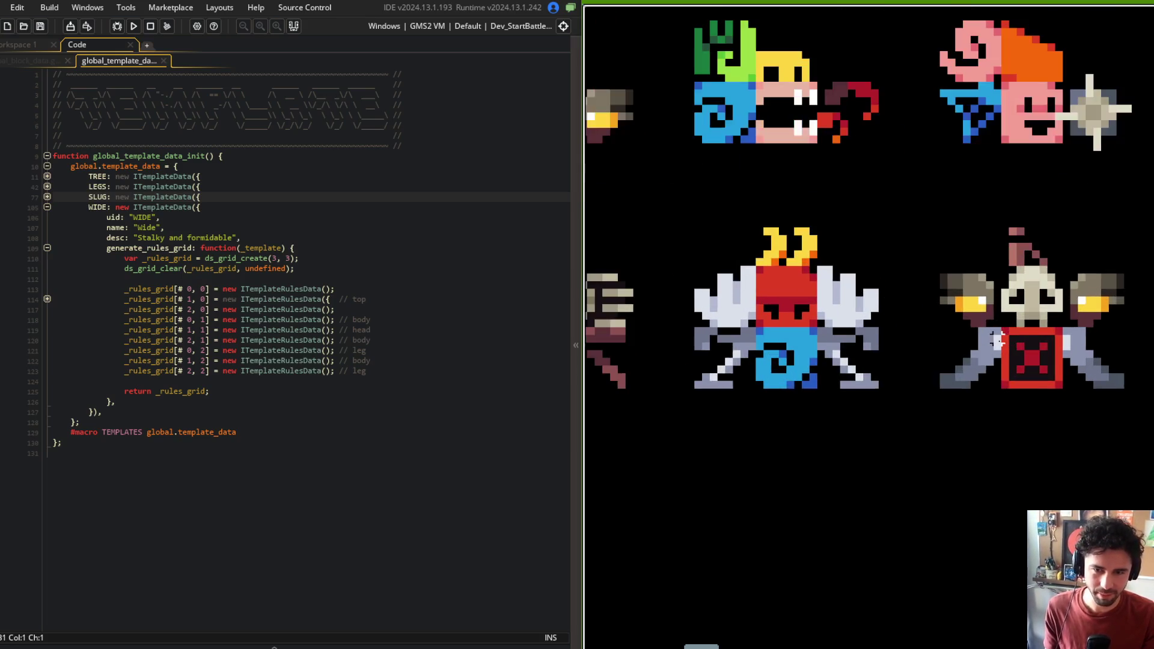
key("g")
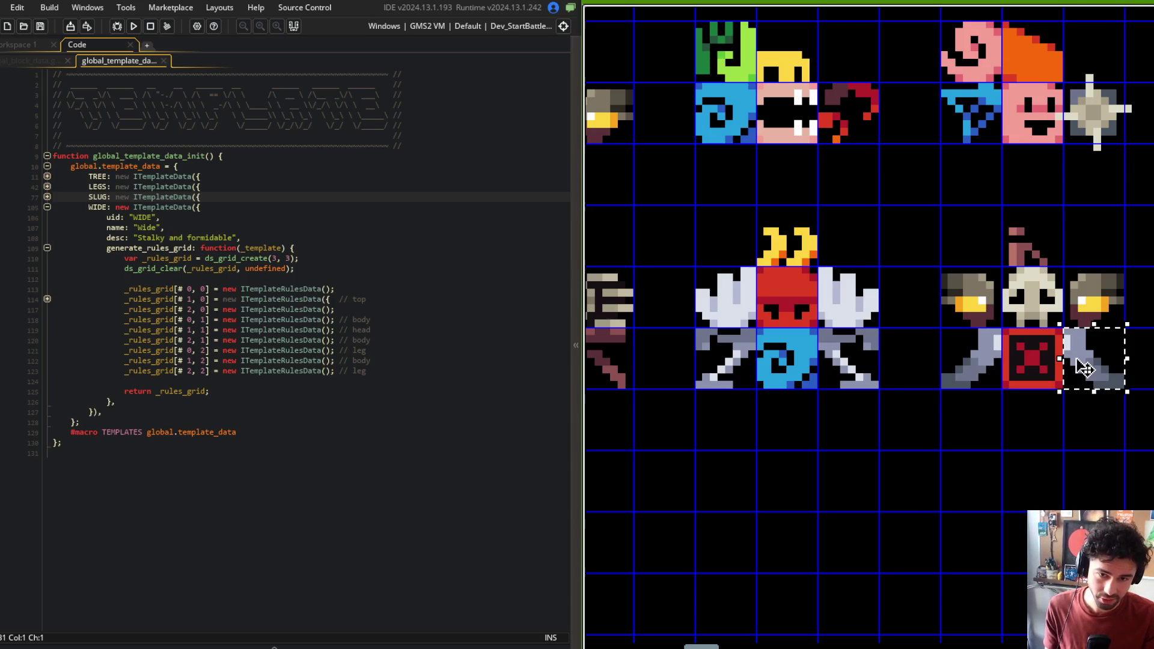
left_click_drag(1073, 361, 1012, 459)
mouse_move(985, 374)
left_mouse_down()
mouse_move(1069, 385)
mouse_move(1093, 369)
mouse_move(1112, 373)
left_mouse_up()
mouse_move(1037, 455)
left_mouse_down()
mouse_move(977, 379)
mouse_move(994, 449)
mouse_move(992, 394)
left_mouse_up()
Leave part editing for the creature preview and pan across the creatures and parts rows
key("Tab")
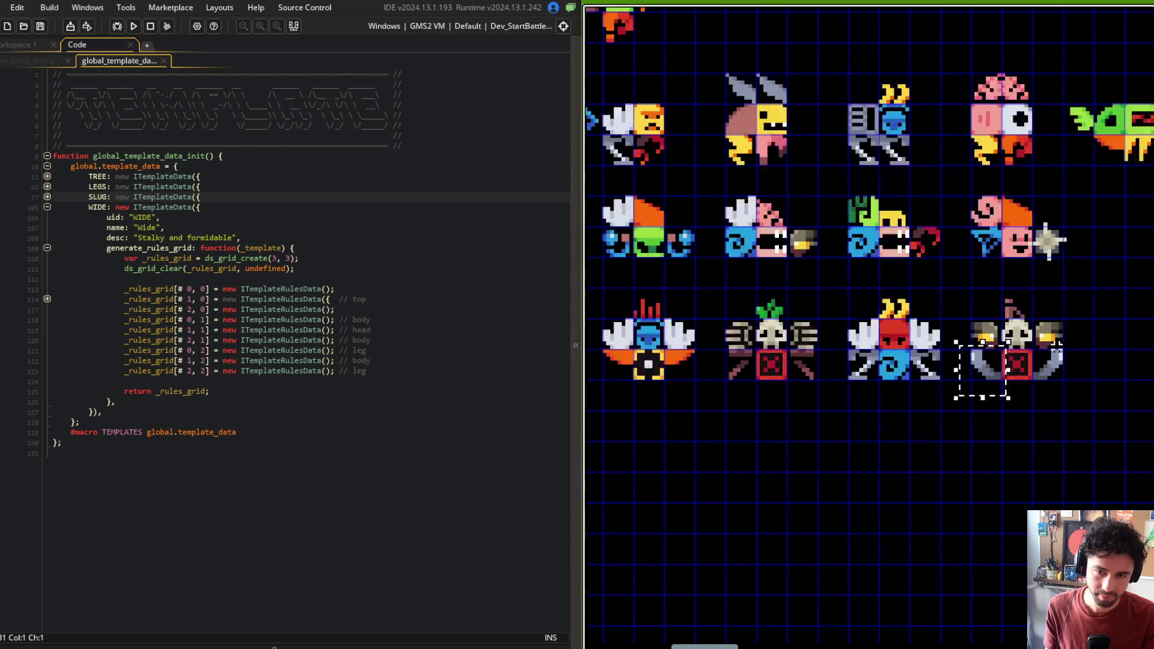
left_click_drag(1102, 335, 945, 316)
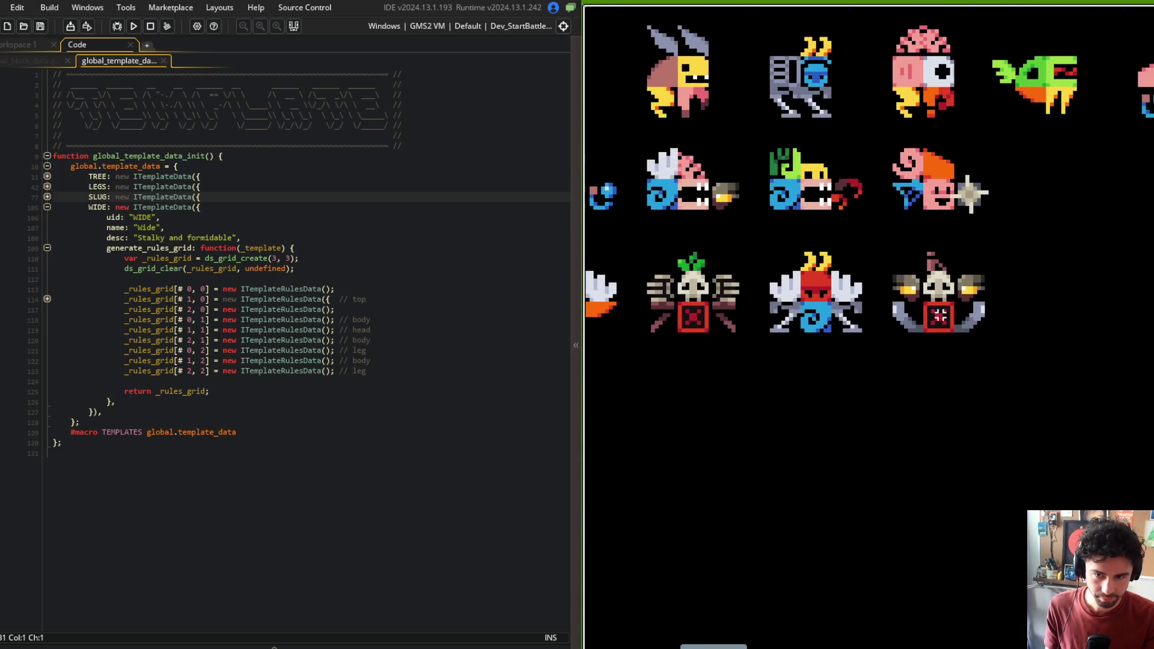
left_click_drag(1043, 239, 1090, 334)
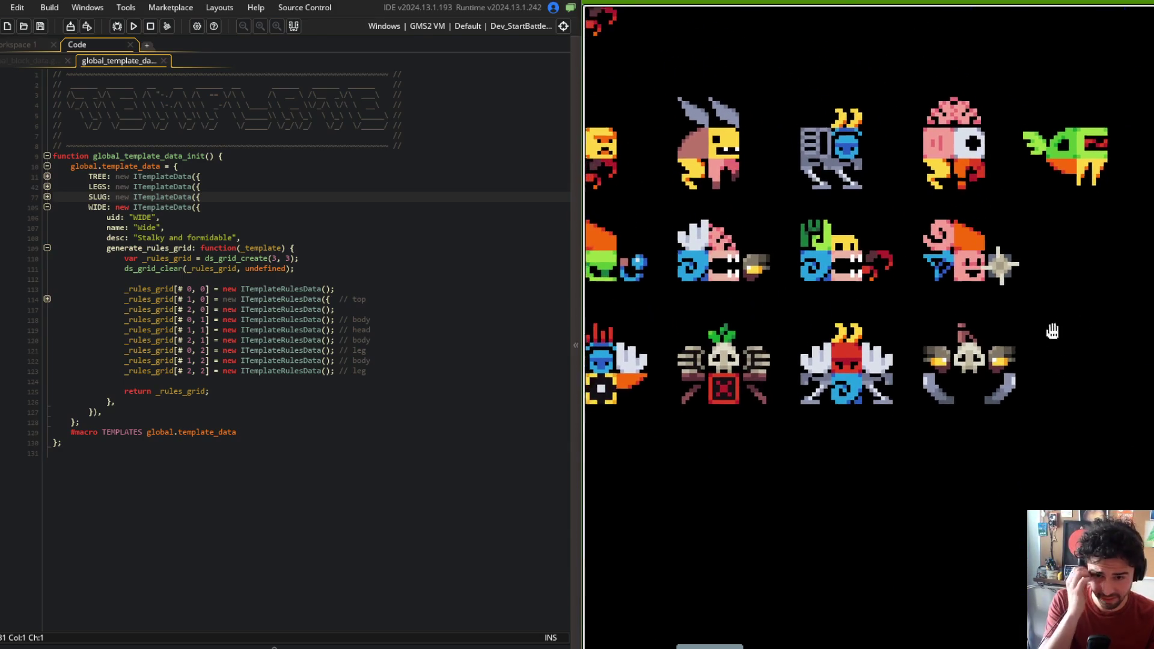
scroll(1052, 327, "down", 5)
mouse_move(960, 239)
left_mouse_down()
mouse_move(1005, 186)
mouse_move(913, 145)
left_mouse_up()
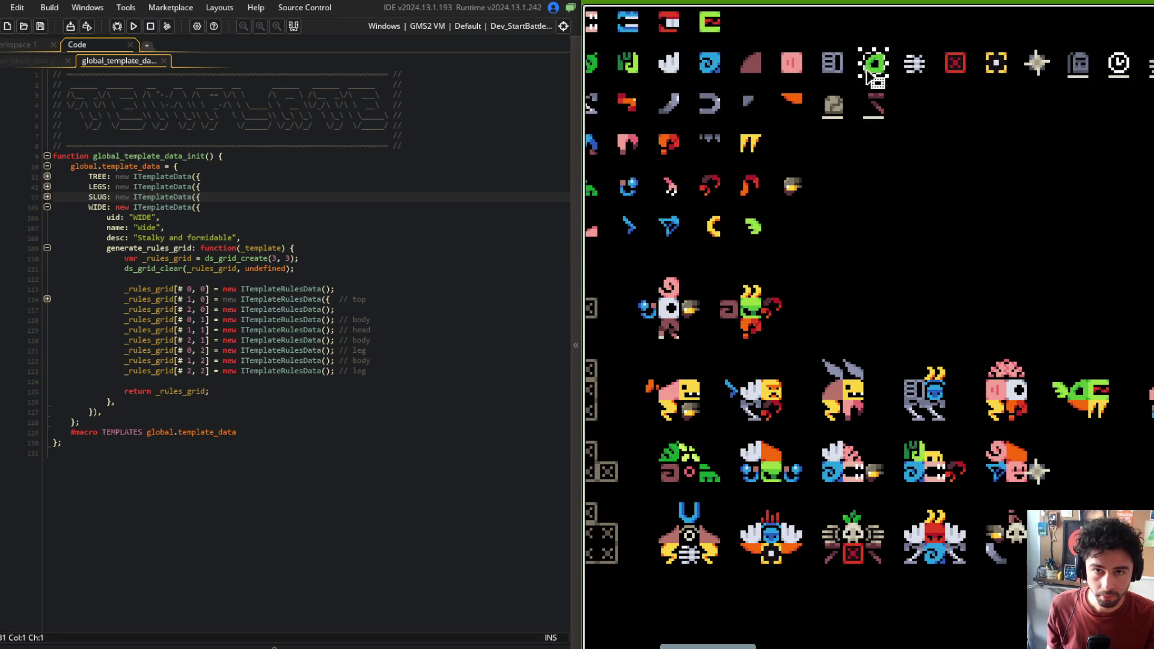
Drop the green body part onto the wide-row skull creature and zoom around to check it
mouse_move(936, 82)
left_mouse_down()
mouse_move(926, 240)
mouse_move(950, 457)
mouse_move(1020, 570)
left_mouse_up()
scroll(1020, 570, "up", 3)
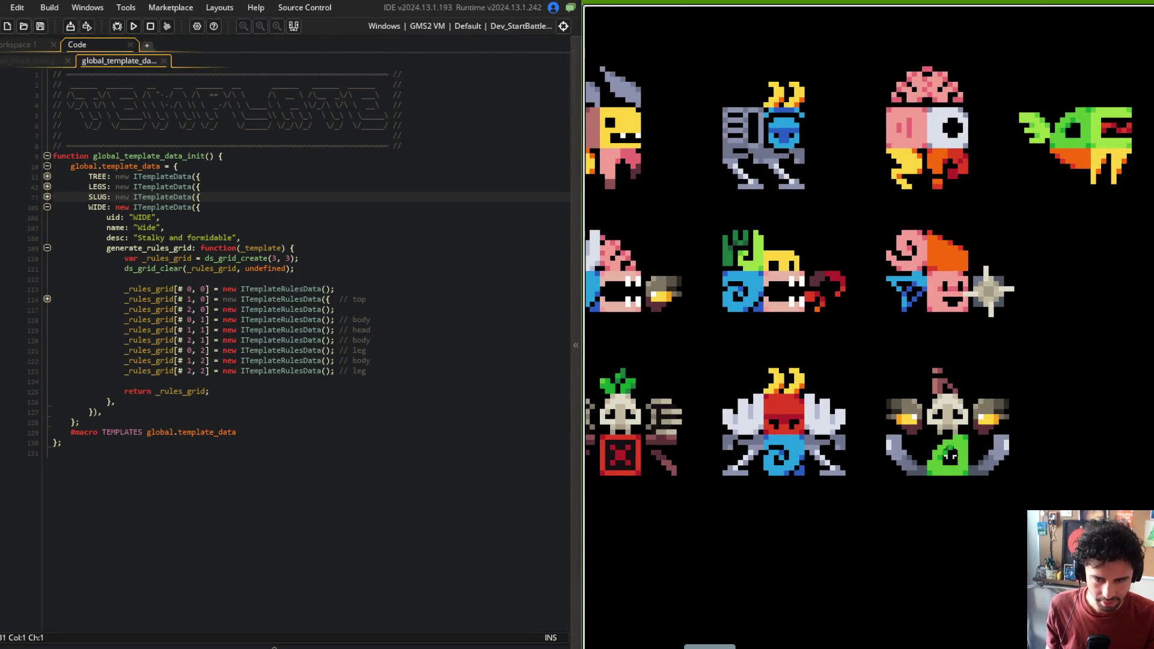
scroll(946, 475, "up", 1)
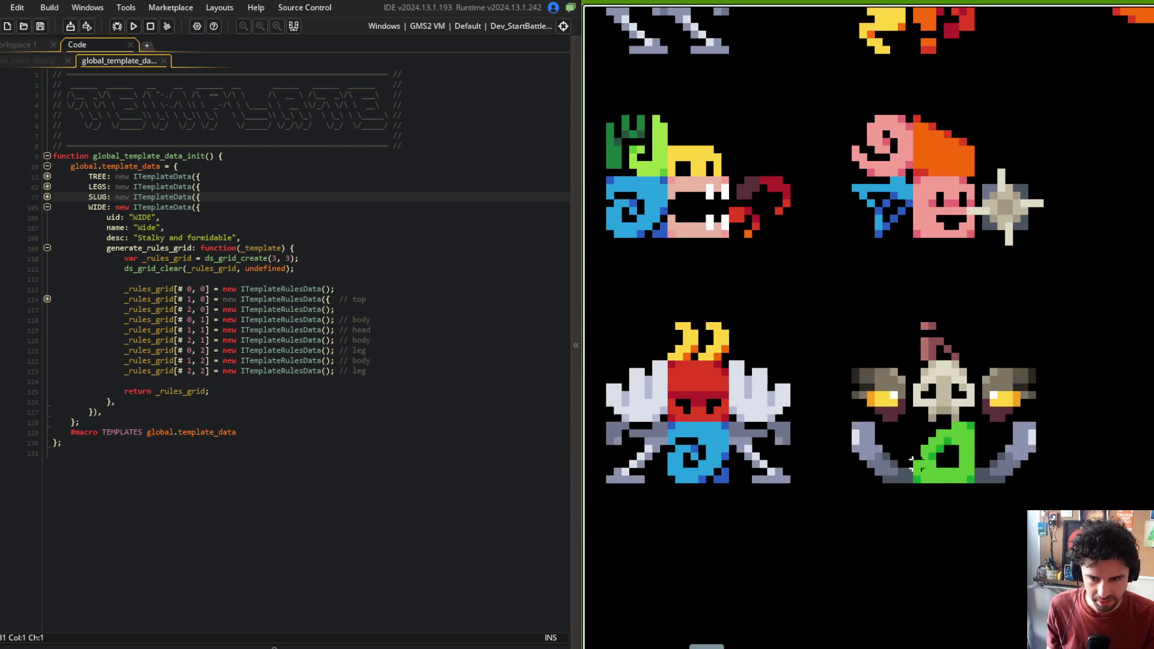
scroll(904, 463, "down", 4)
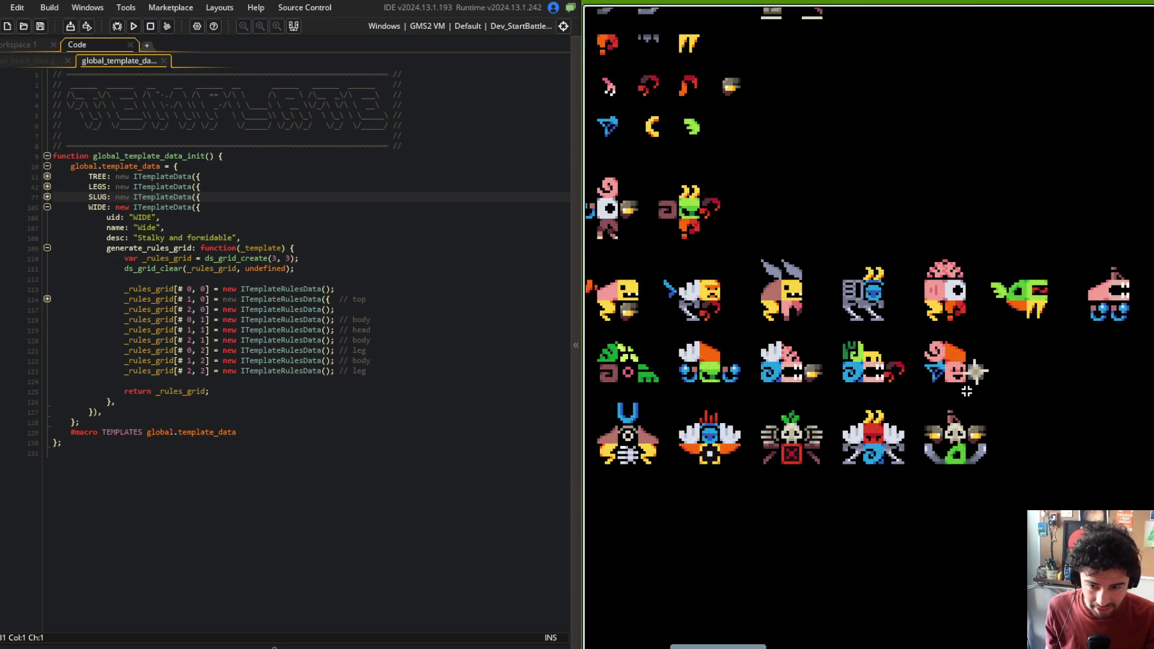
mouse_move(967, 399)
left_mouse_down()
mouse_move(1130, 390)
mouse_move(1016, 358)
mouse_move(995, 330)
left_mouse_up()
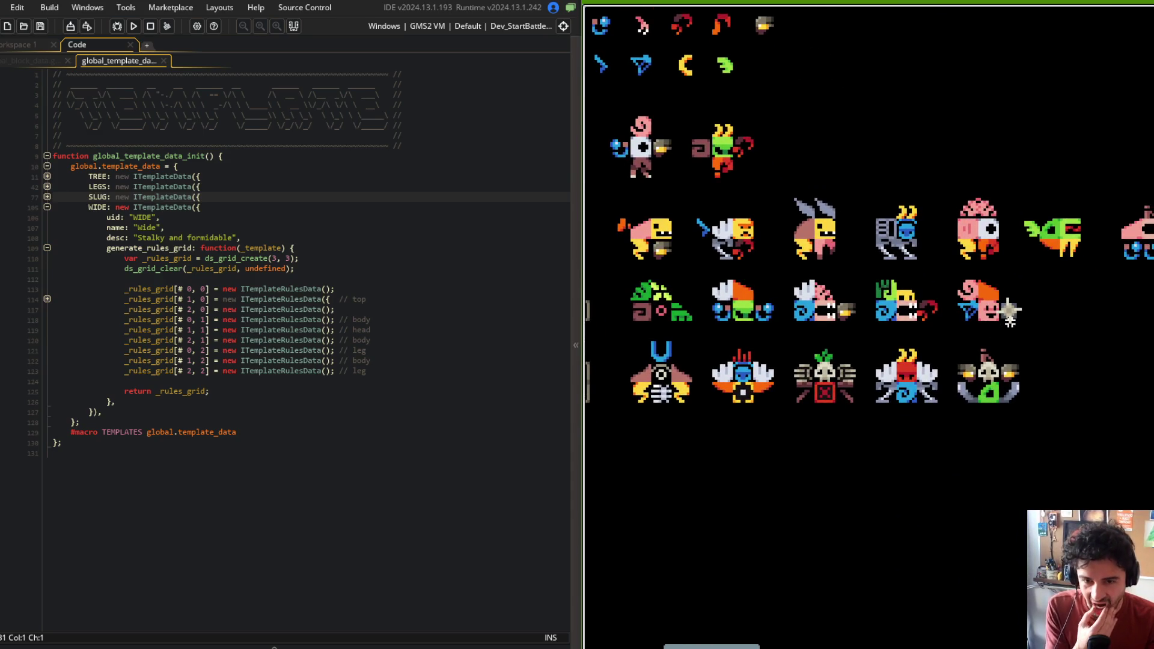
scroll(1010, 309, "down", 5)
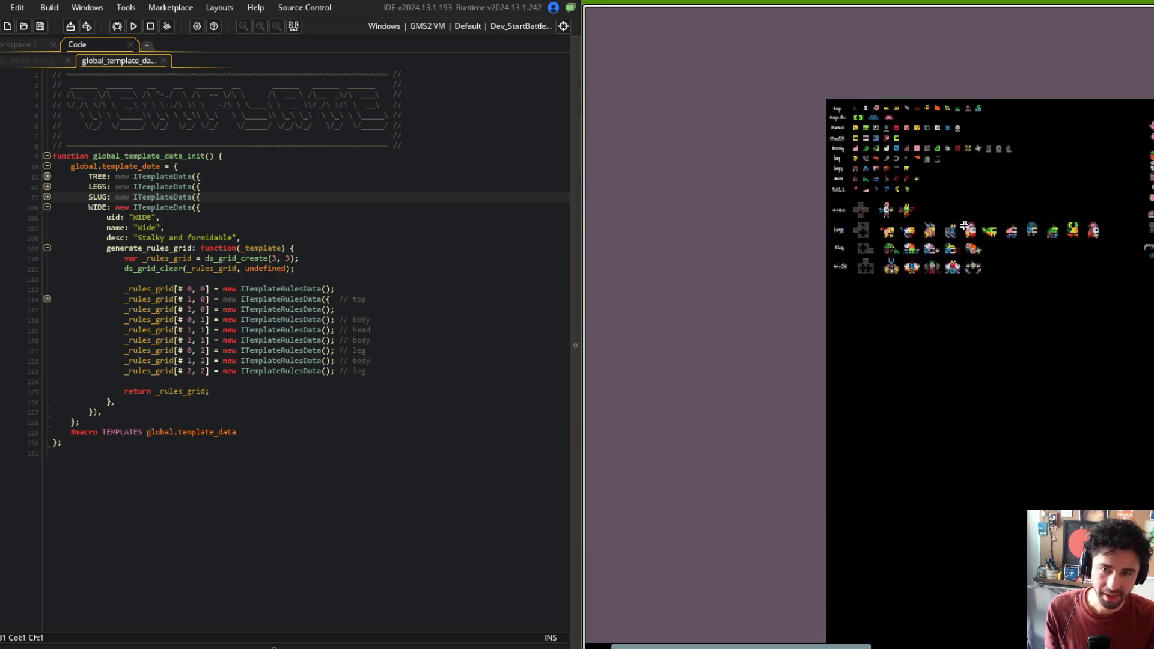
left_click_drag(954, 115, 966, 205)
scroll(966, 205, "up", 5)
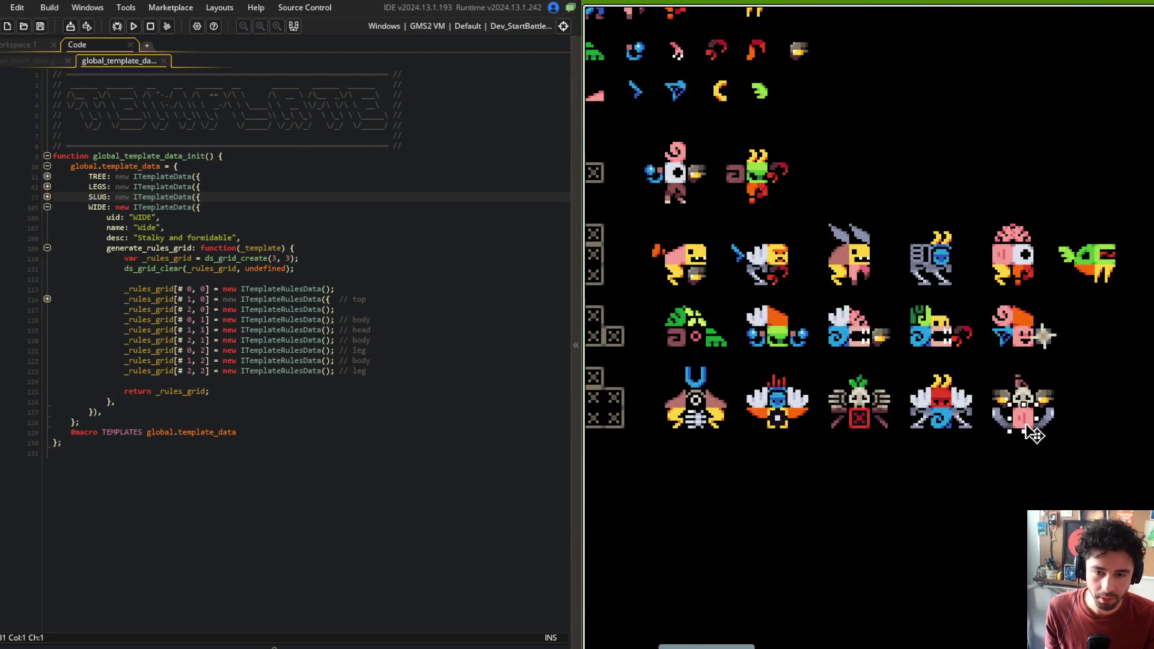
scroll(1060, 455, "up", 2)
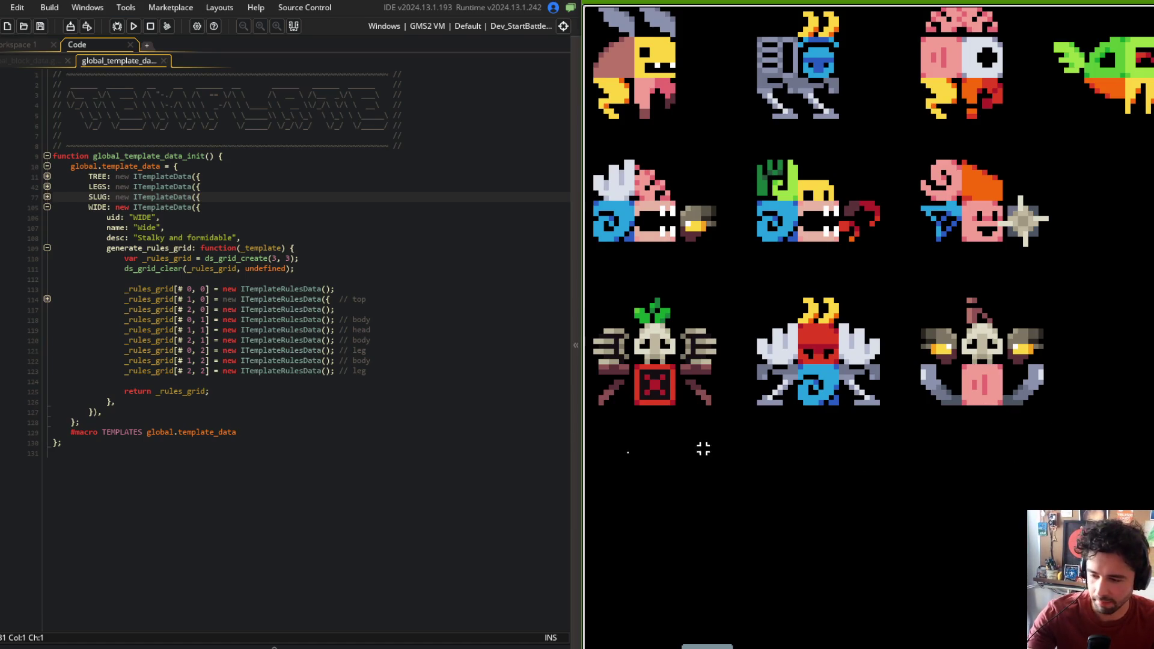
key("alt+Tab")
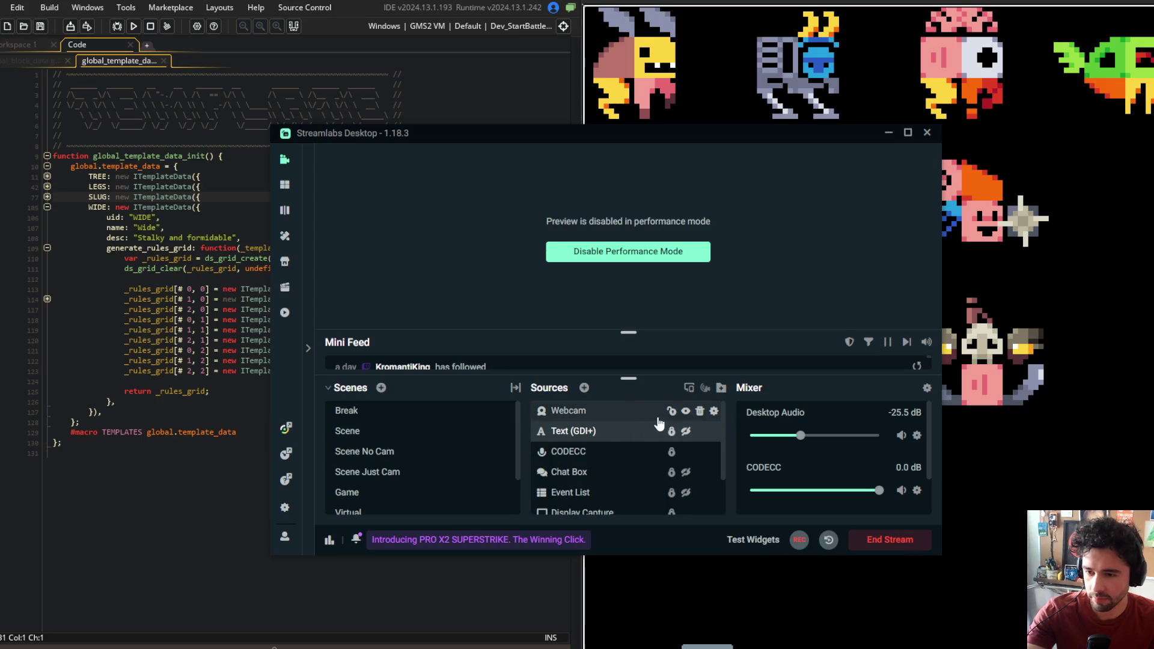
left_click(686, 412)
left_click(686, 433)
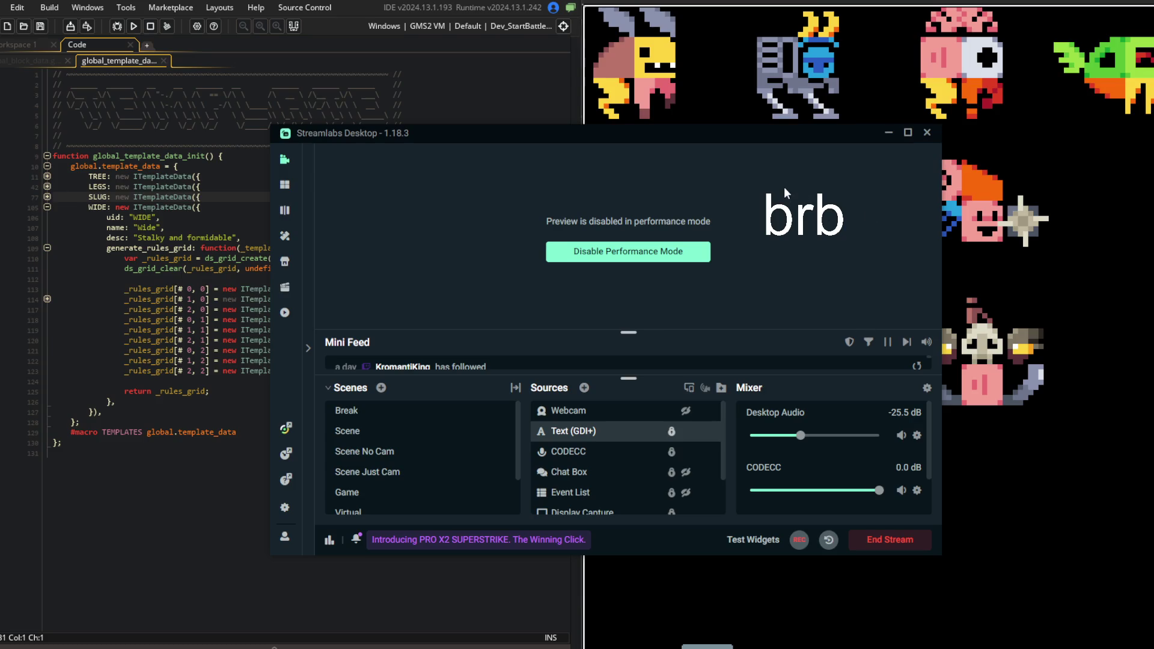
left_click(685, 410)
left_click(685, 431)
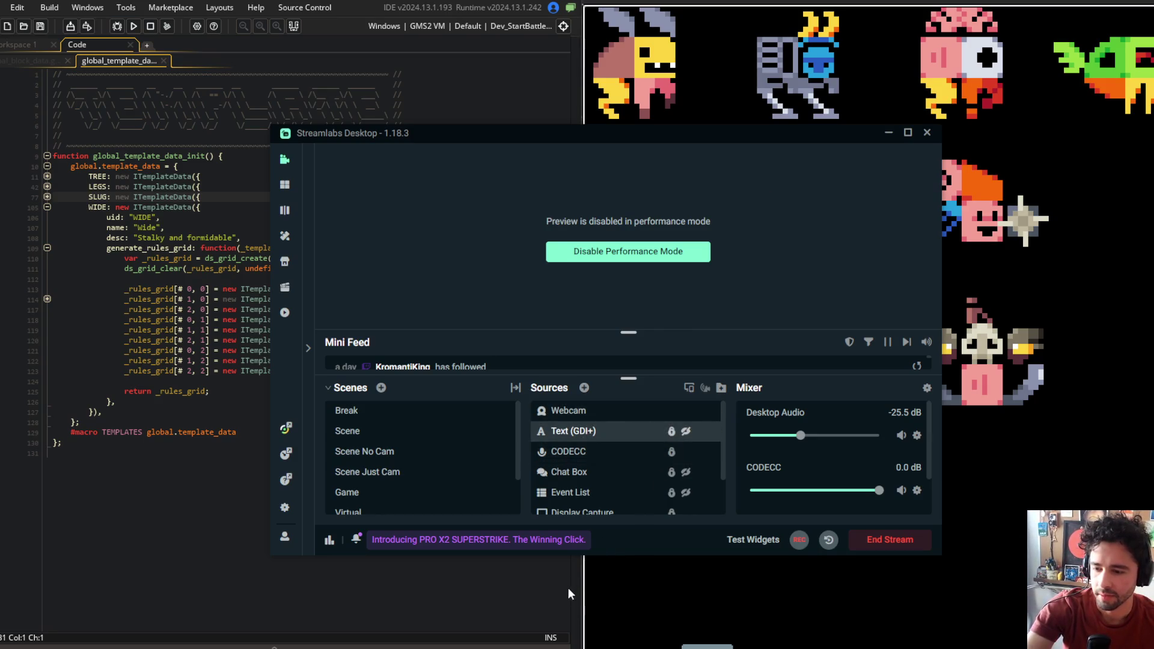
left_click(491, 594)
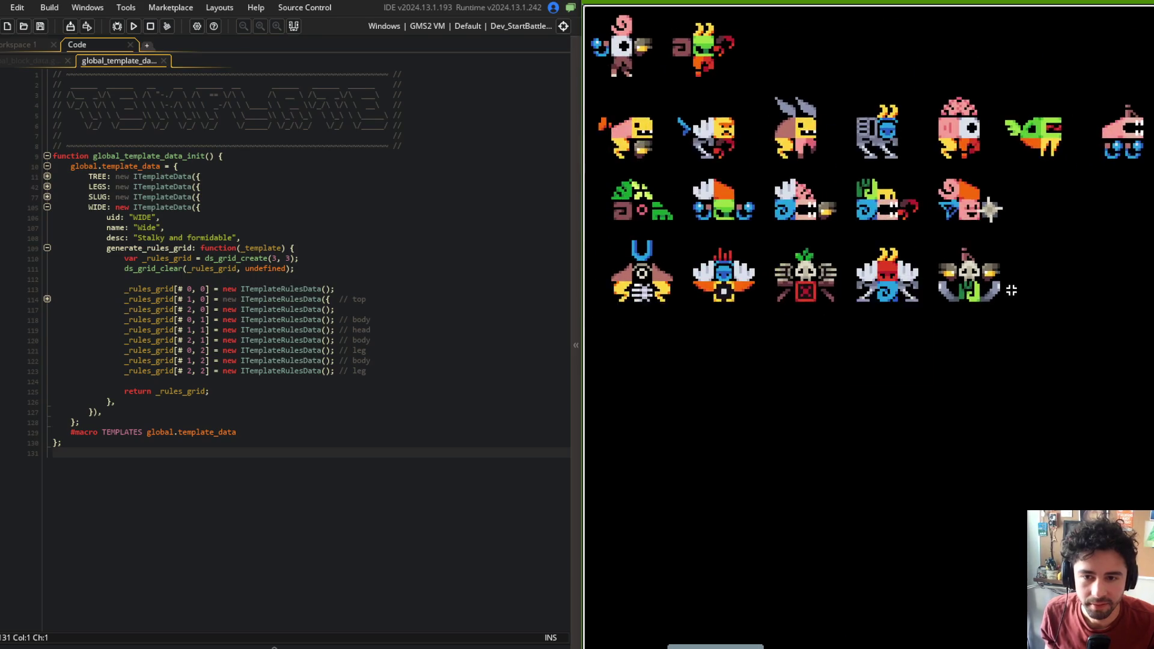
Select and deselect the wide-row skull creature, then zoom around the sheet to review it
left_click_drag(949, 212, 1091, 324)
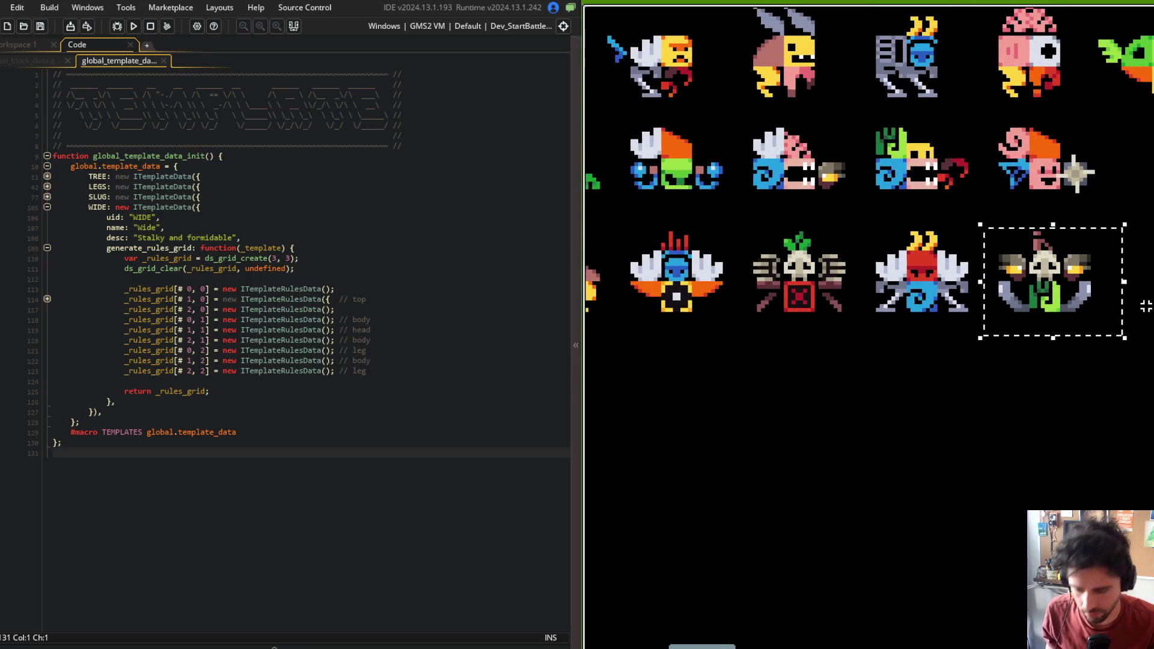
left_click(1048, 284)
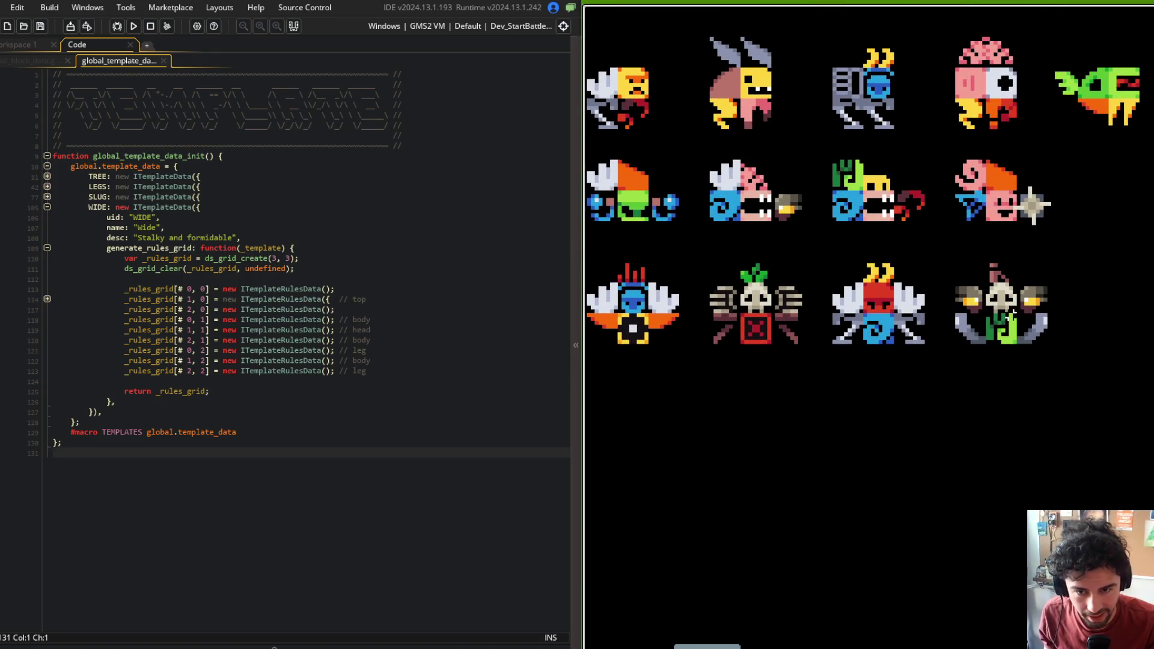
scroll(1014, 309, "up", 2)
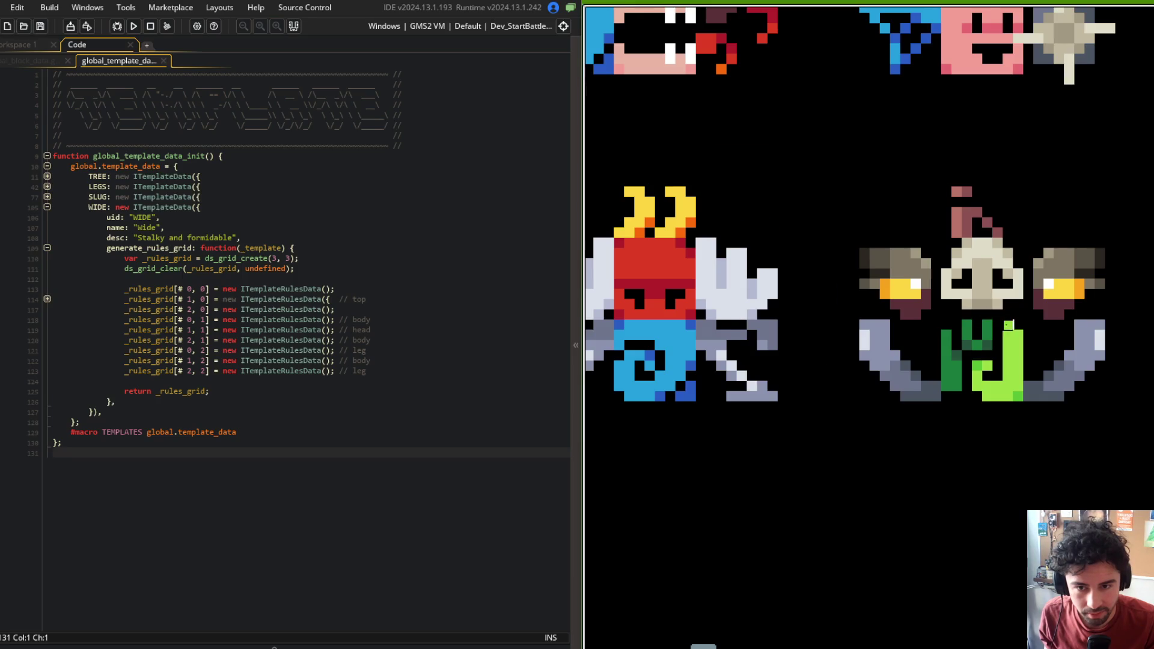
scroll(909, 361, "down", 2)
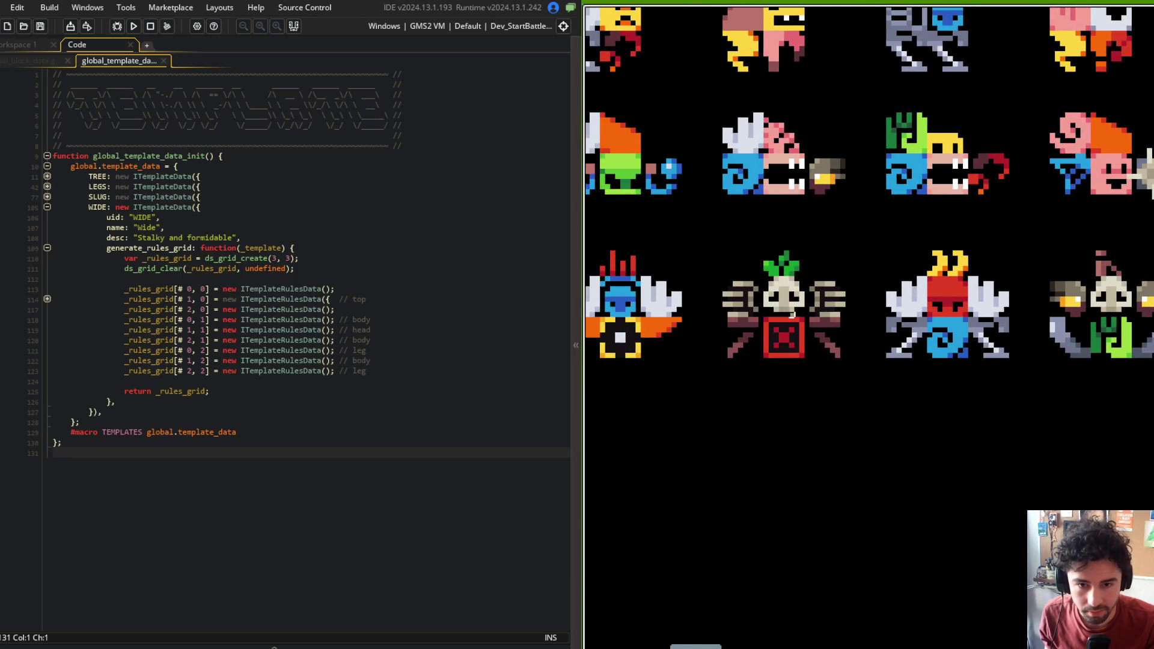
scroll(792, 315, "down", 2)
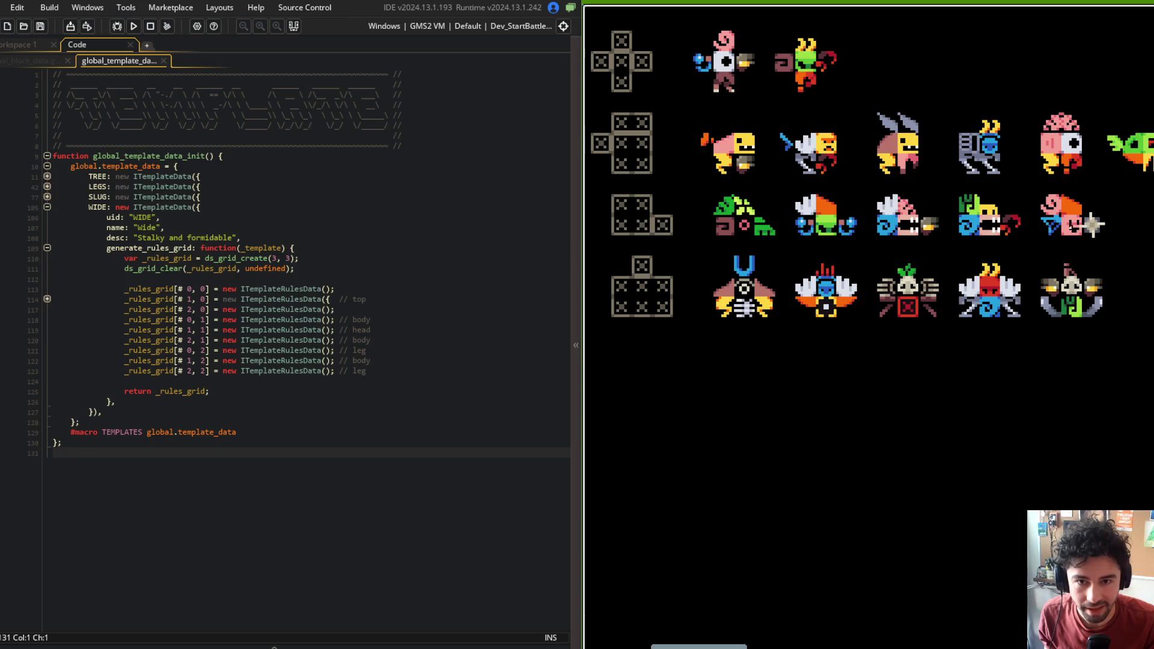
scroll(923, 252, "up", 5)
scroll(712, 280, "up", 3)
scroll(874, 235, "down", 3)
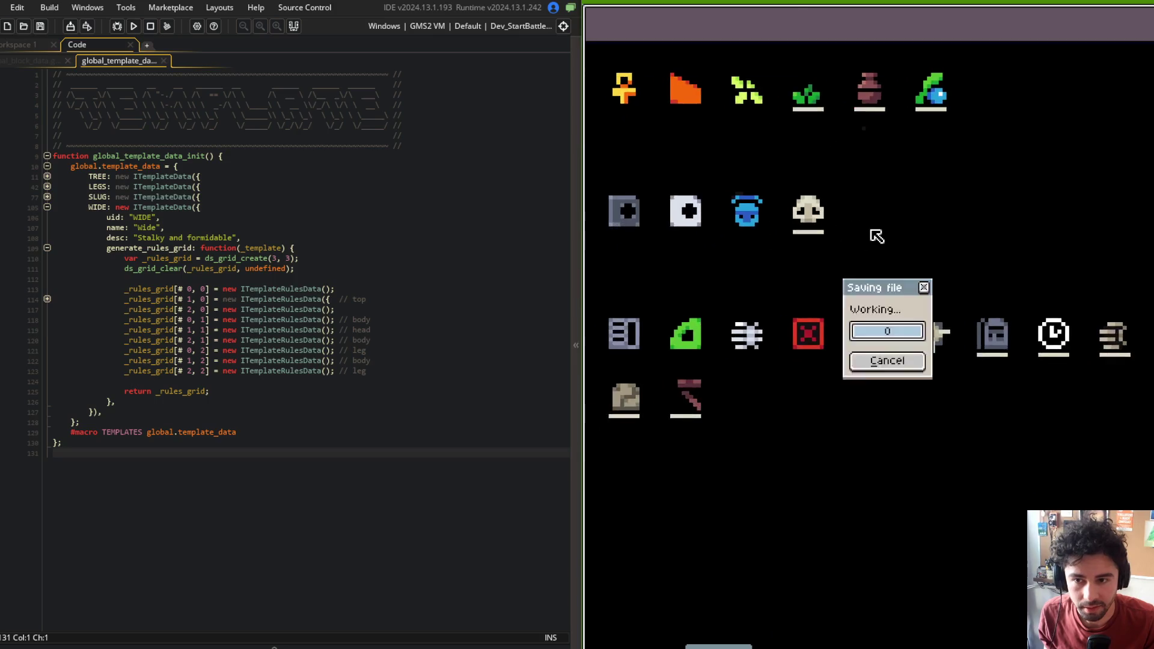
Zoom into the skull creature's grid and attach a grey part right of the green legs
scroll(874, 234, "down", 3)
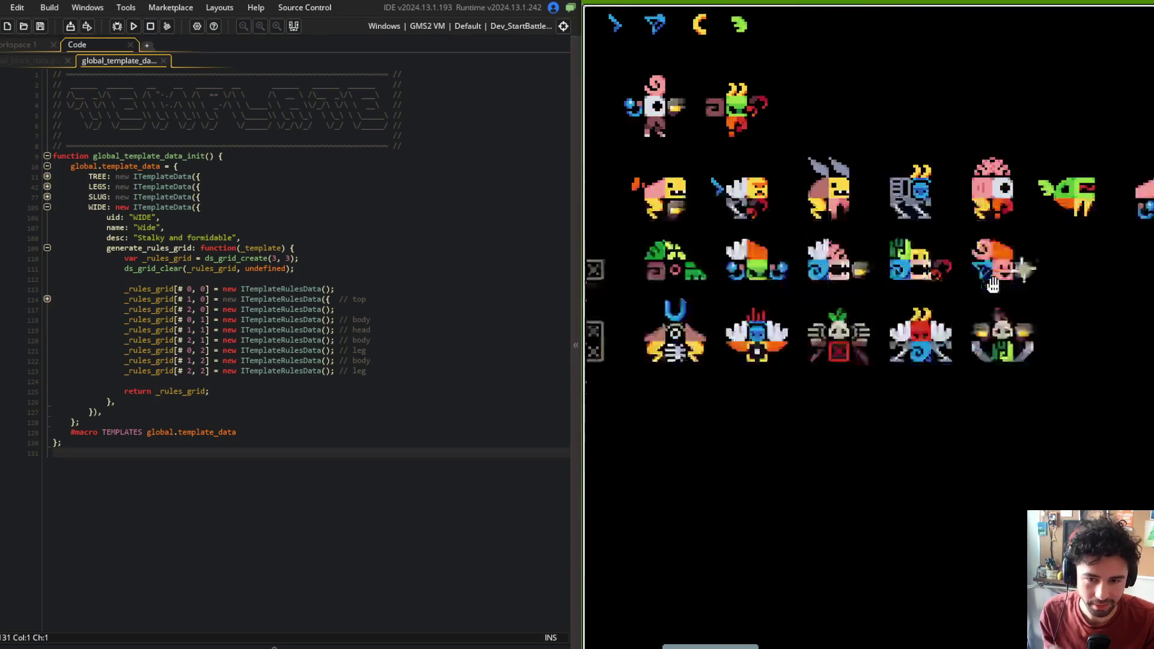
scroll(1006, 296, "up", 3)
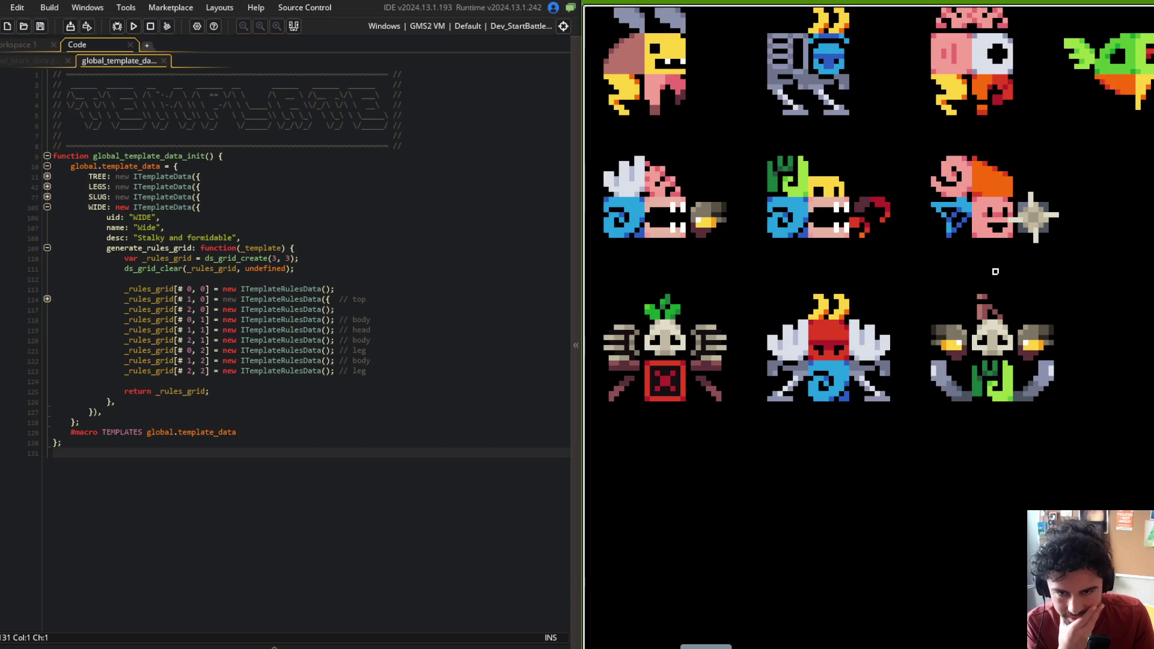
scroll(1038, 247, "down", 2)
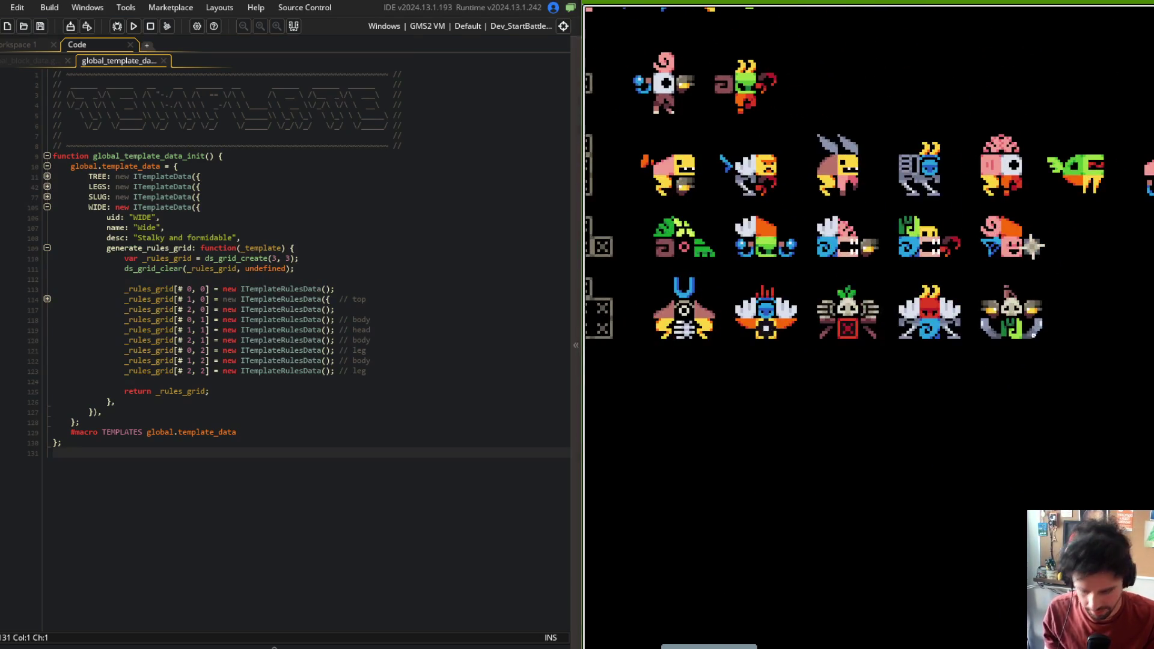
scroll(1039, 340, "up", 2)
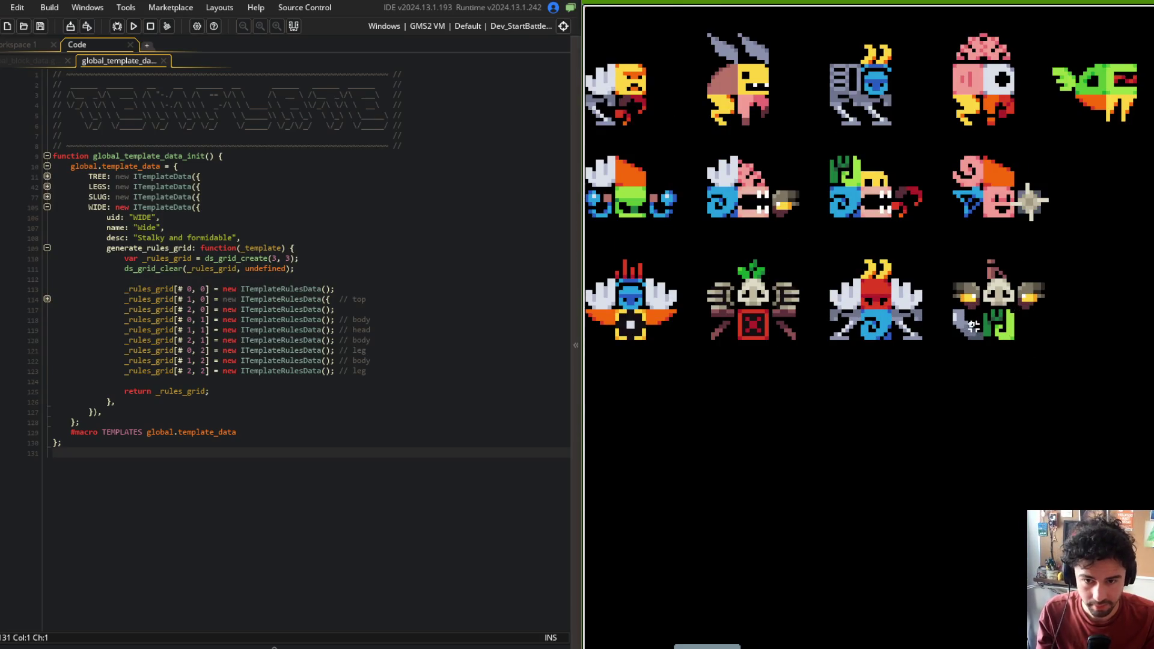
scroll(970, 326, "down", 3)
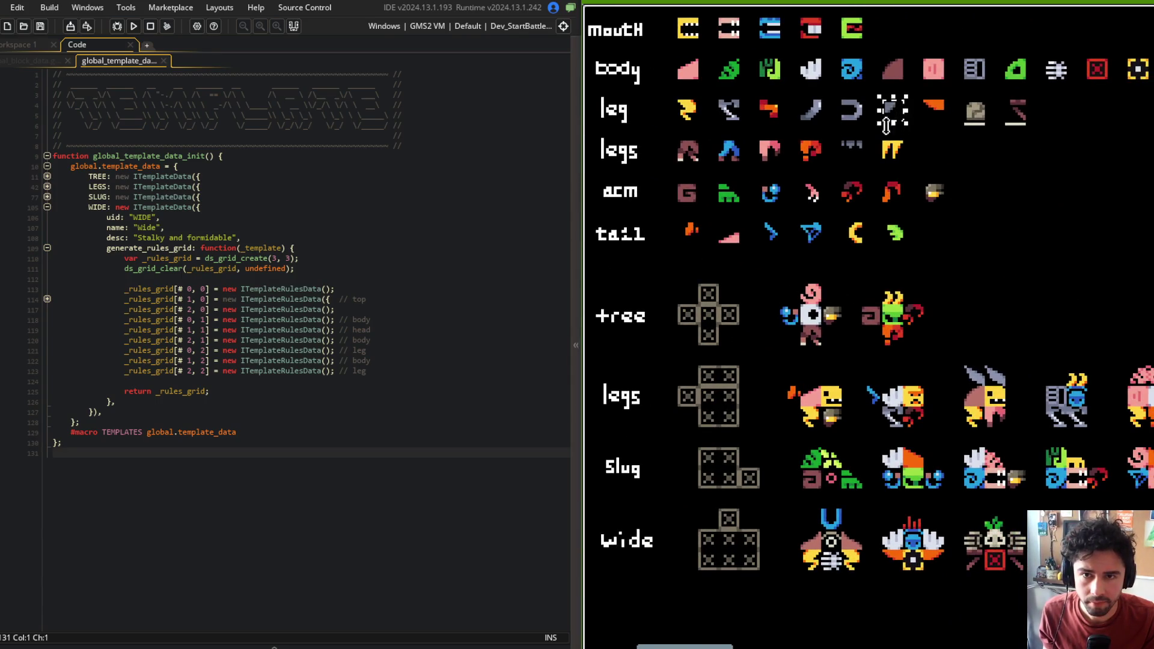
scroll(781, 267, "up", 3)
mouse_move(784, 267)
left_mouse_down()
mouse_move(881, 335)
mouse_move(840, 330)
mouse_move(849, 344)
mouse_move(719, 330)
mouse_move(732, 335)
left_mouse_up()
Pan across the whole creature sheet, then put the caret in the line 120 body comment
scroll(732, 335, "down", 5)
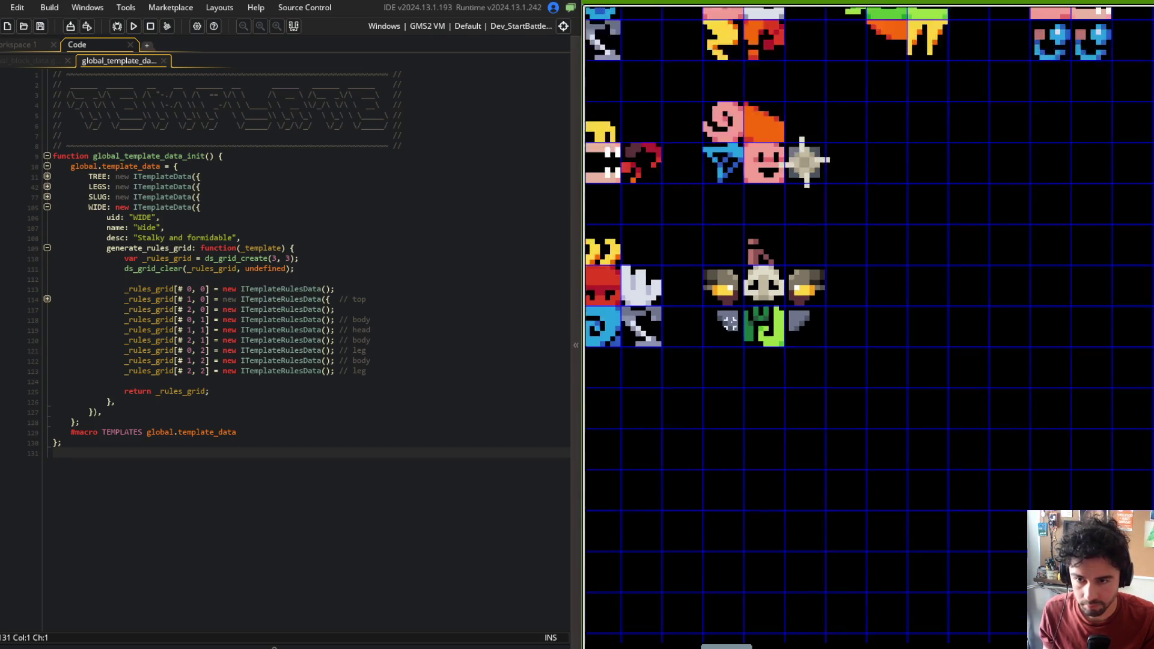
left_click_drag(844, 309, 1074, 312)
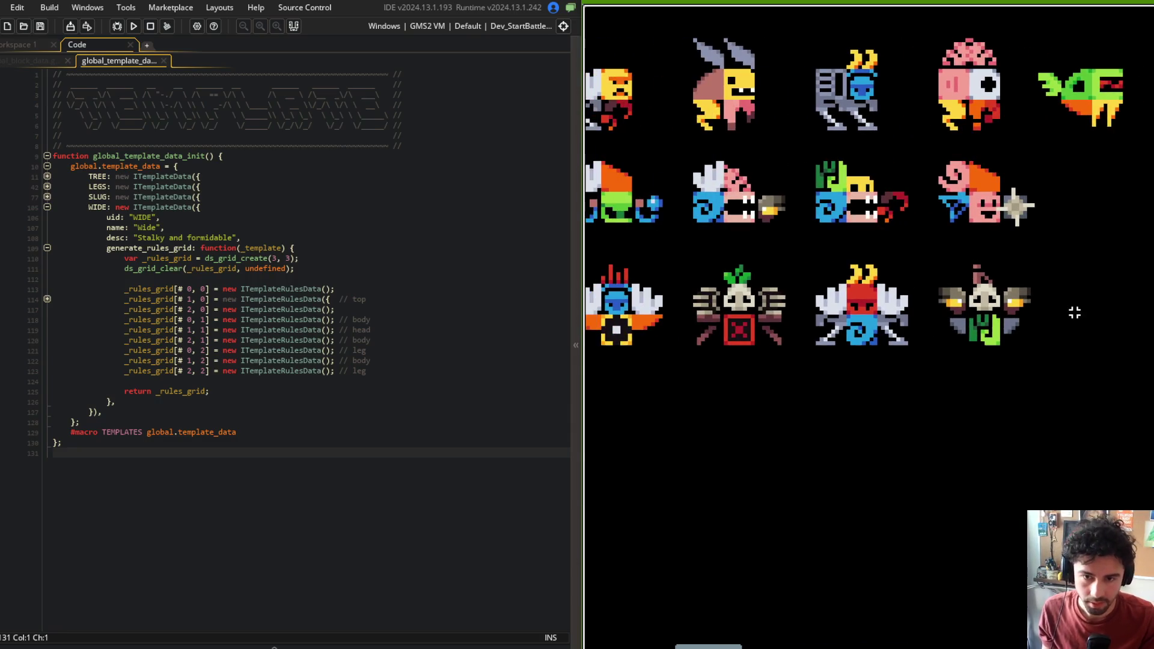
scroll(1074, 312, "down", 2)
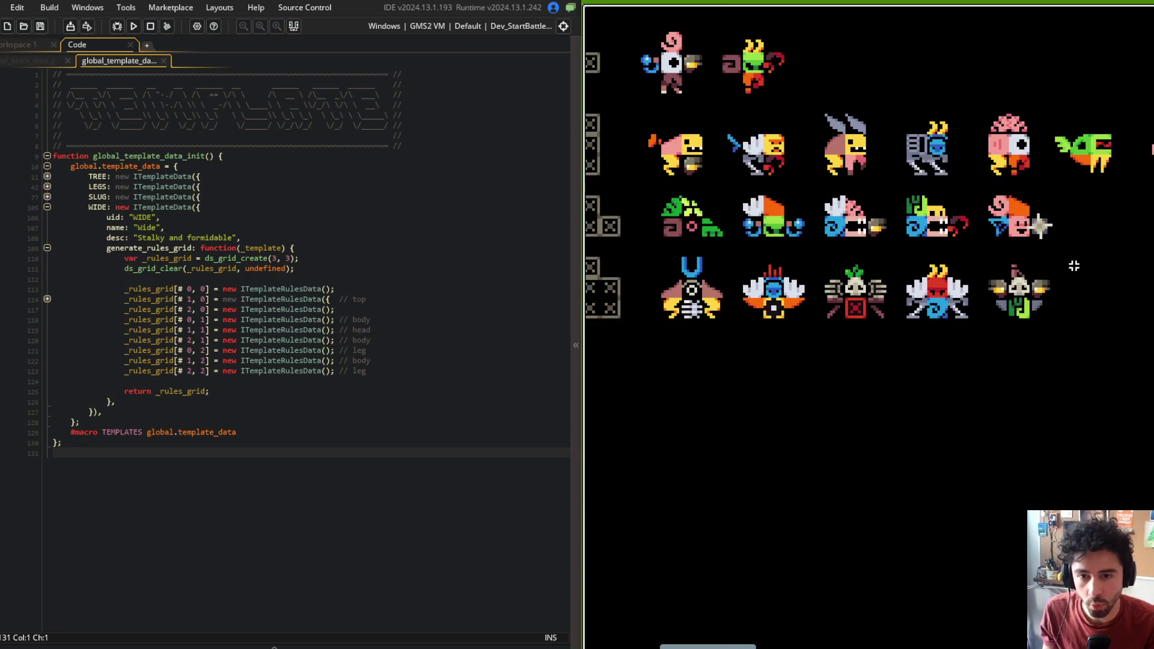
scroll(763, 368, "up", 2)
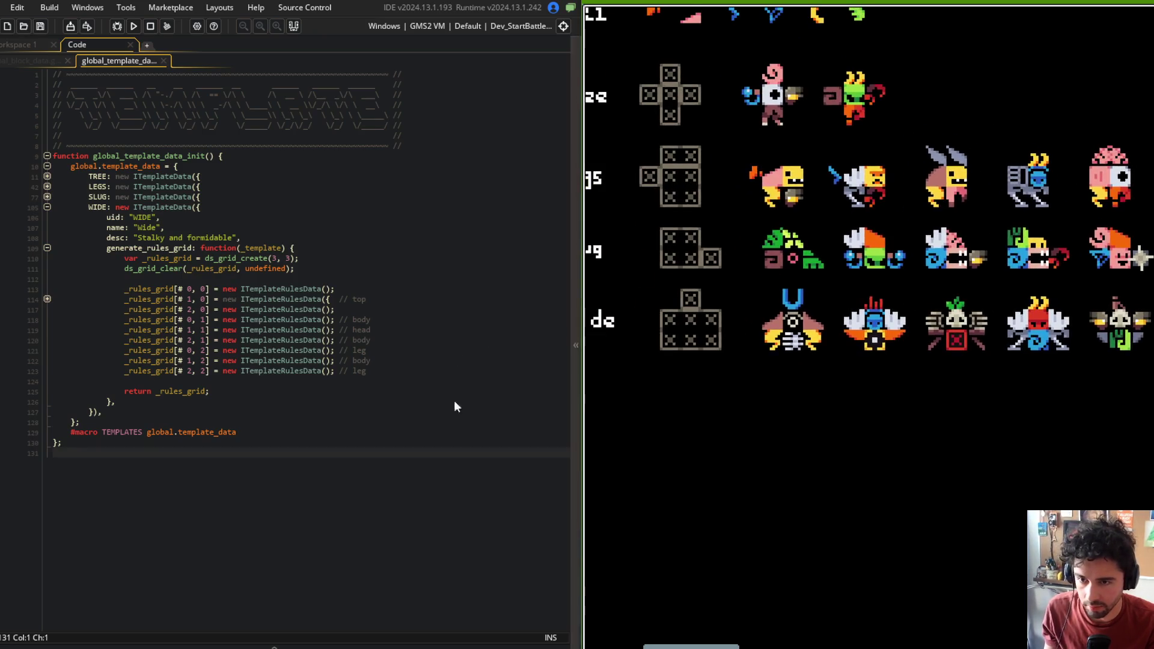
left_click(390, 340)
left_click(257, 340)
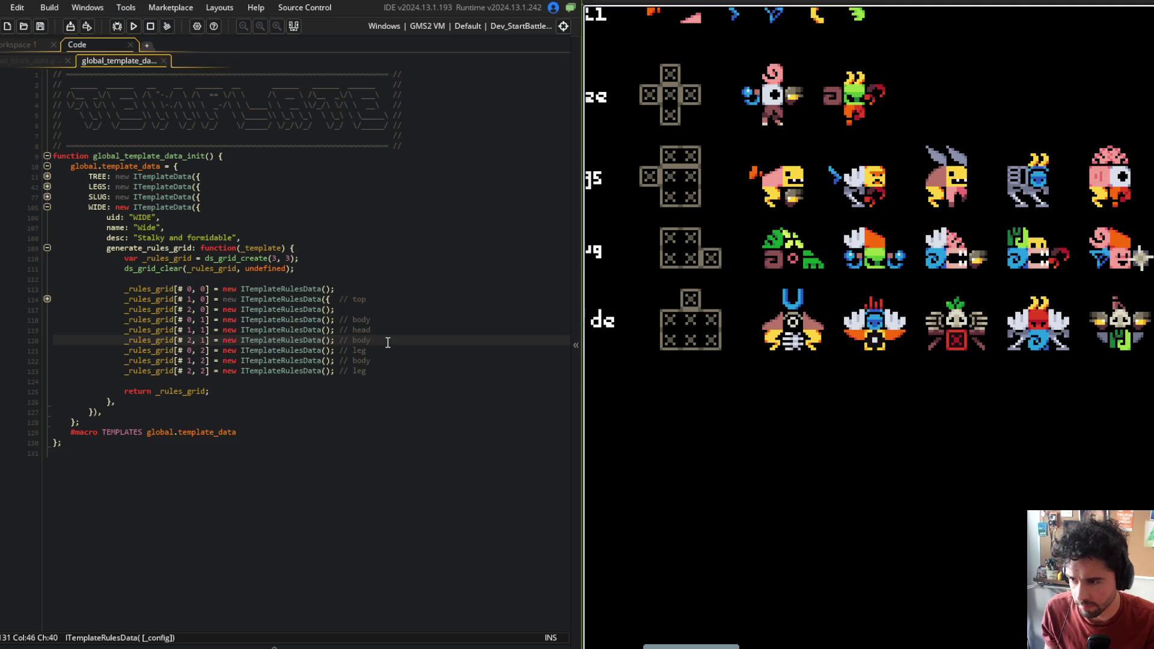
Append ',arm' to the body comment on line 120 and save the script
type(",arm")
key("Up")
key("Up")
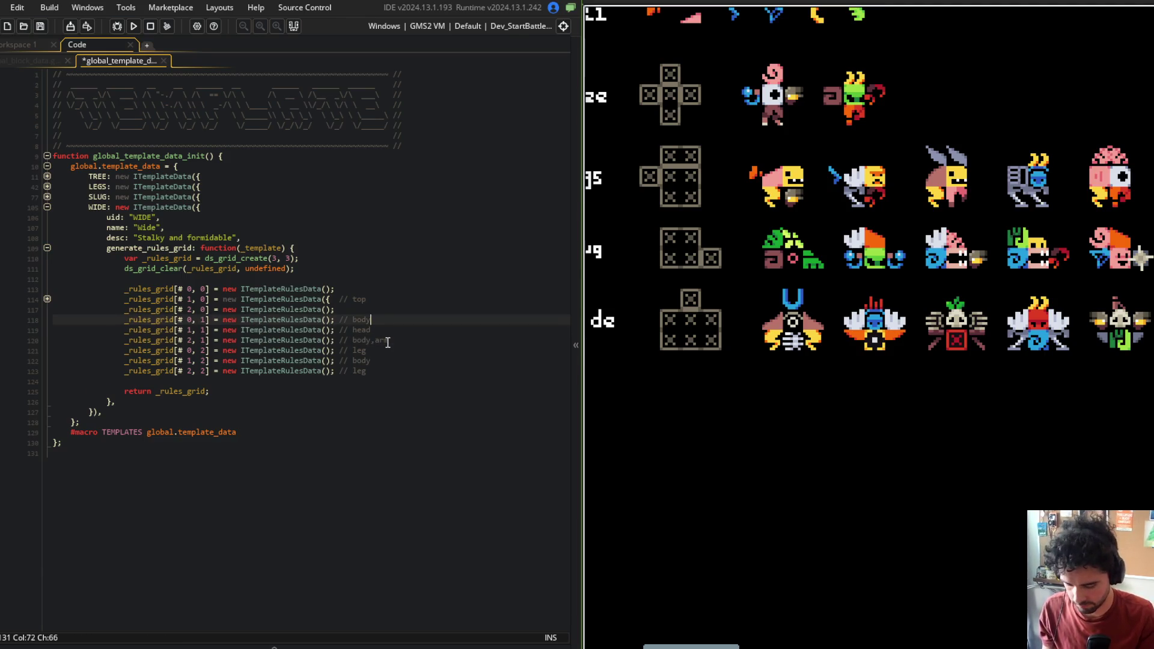
key("ctrl+s")
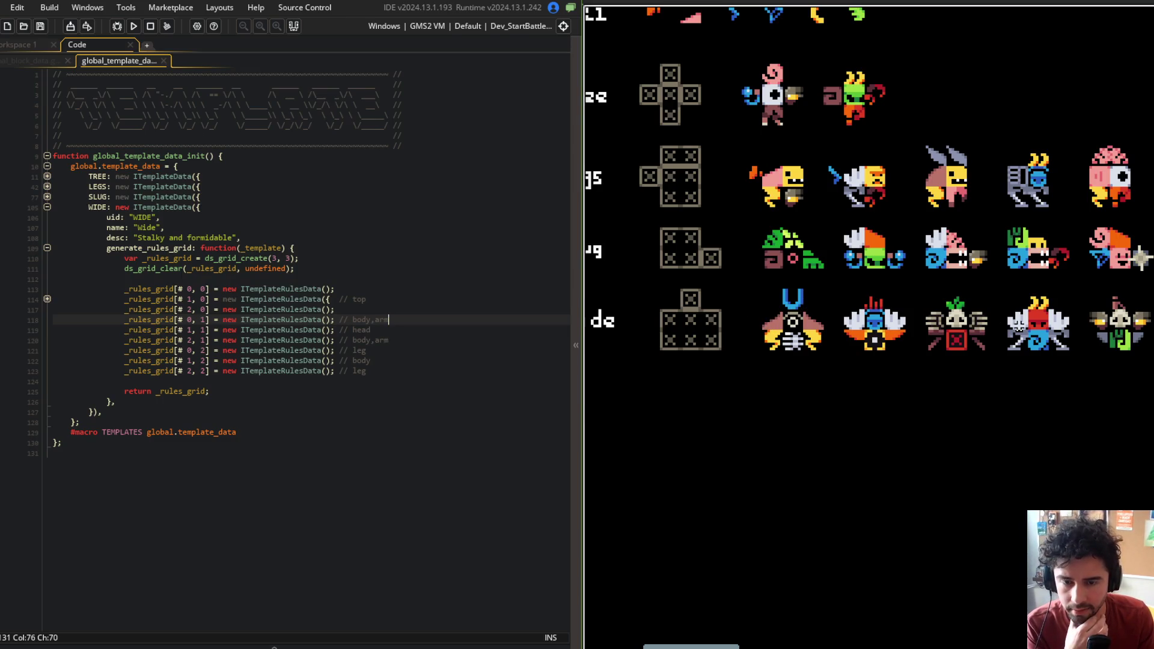
left_click_drag(1029, 302, 906, 273)
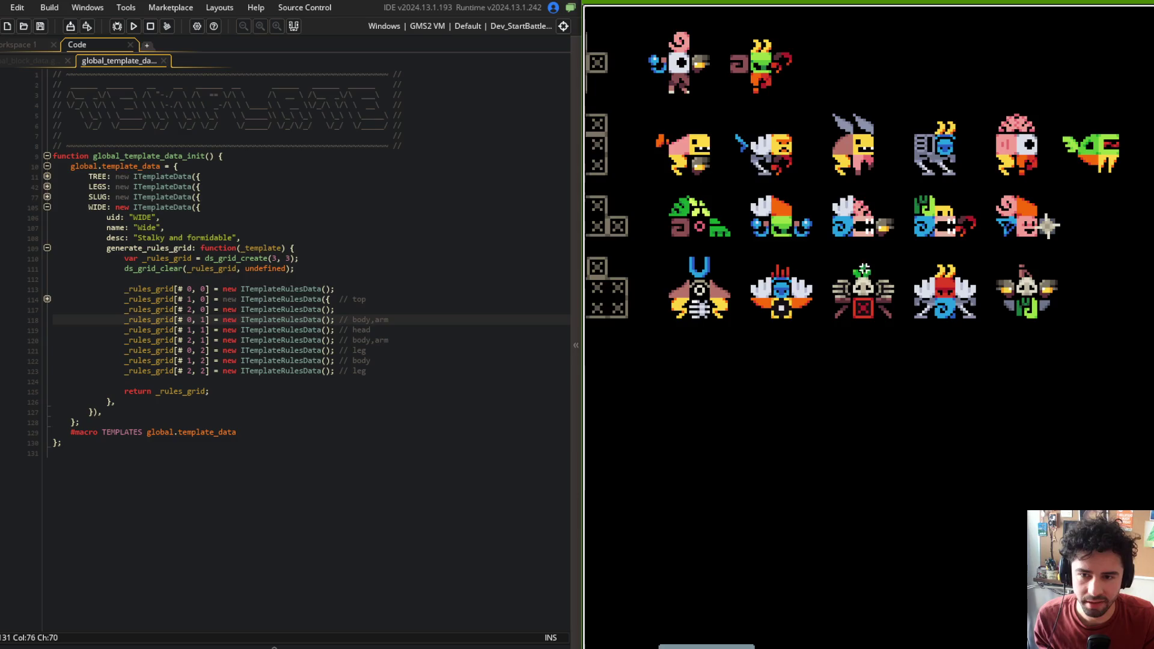
scroll(901, 270, "up", 2)
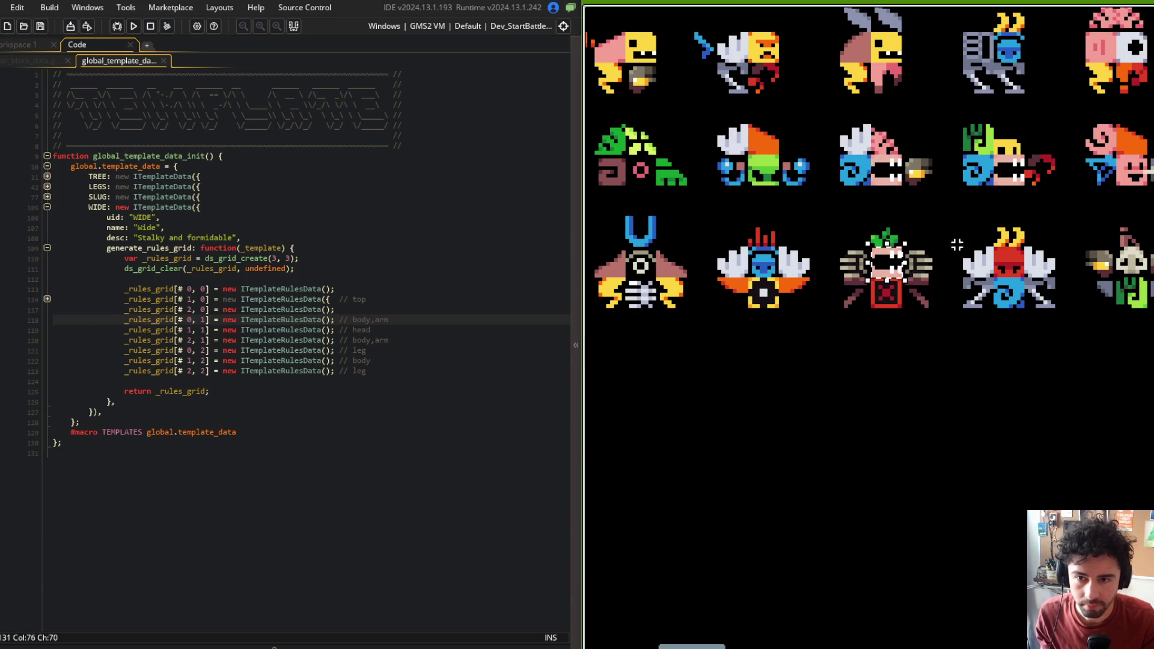
scroll(933, 252, "down", 2)
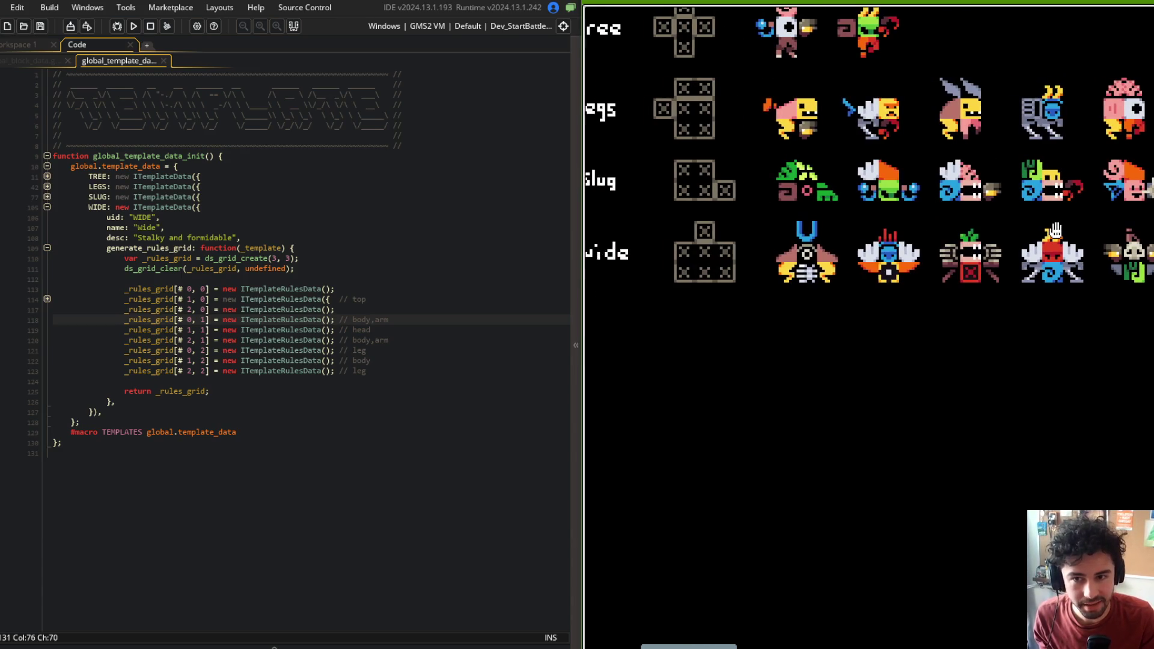
Extend the centre cell's comment to 'head,mouth' and save the template script
left_click(391, 341)
left_click(420, 331)
type(",mout")
key("ctrl+s")
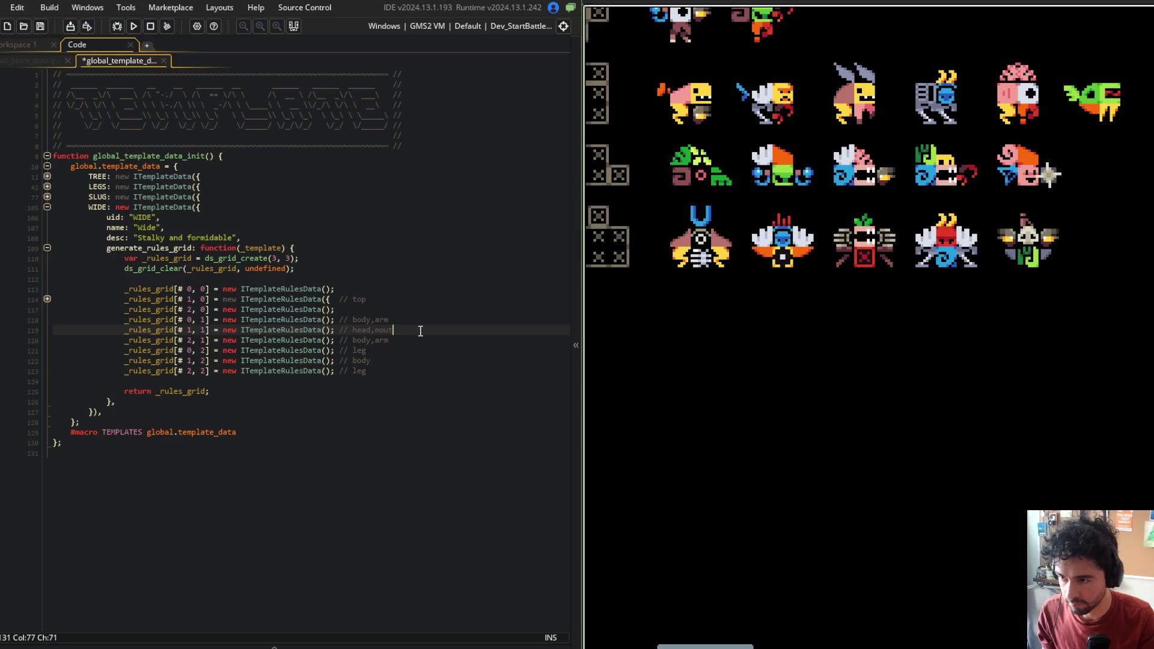
left_click(451, 201)
mouse_move(736, 270)
left_mouse_down()
mouse_move(889, 274)
mouse_move(908, 392)
mouse_move(969, 475)
mouse_move(1058, 478)
mouse_move(878, 417)
mouse_move(971, 462)
left_mouse_up()
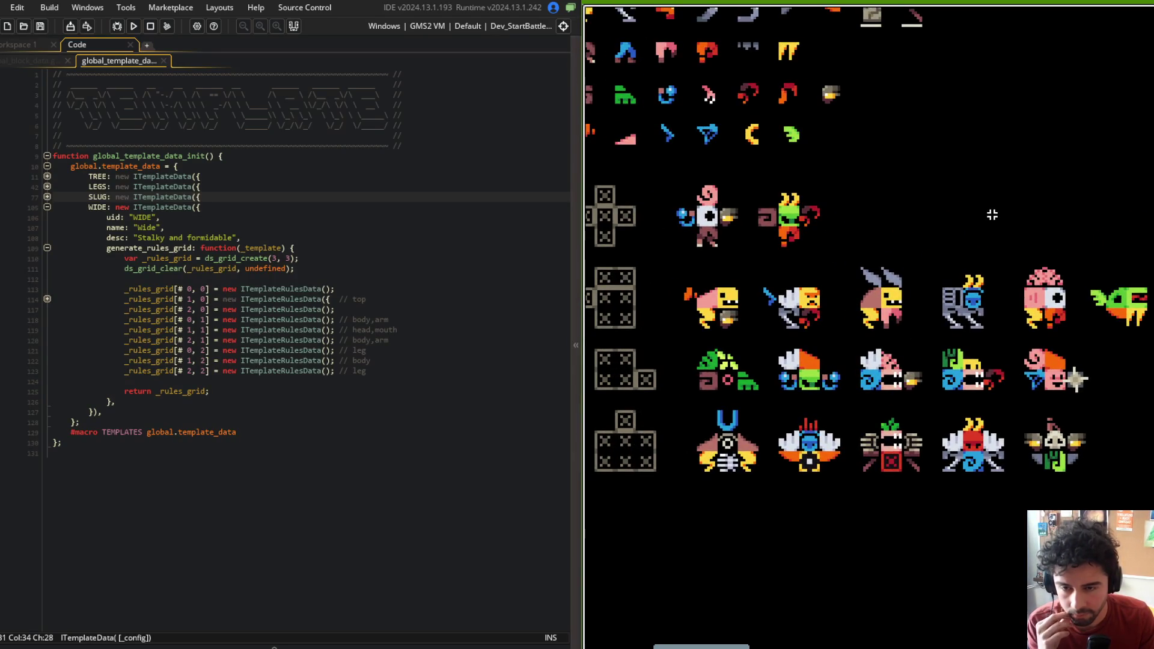
scroll(998, 198, "down", 3)
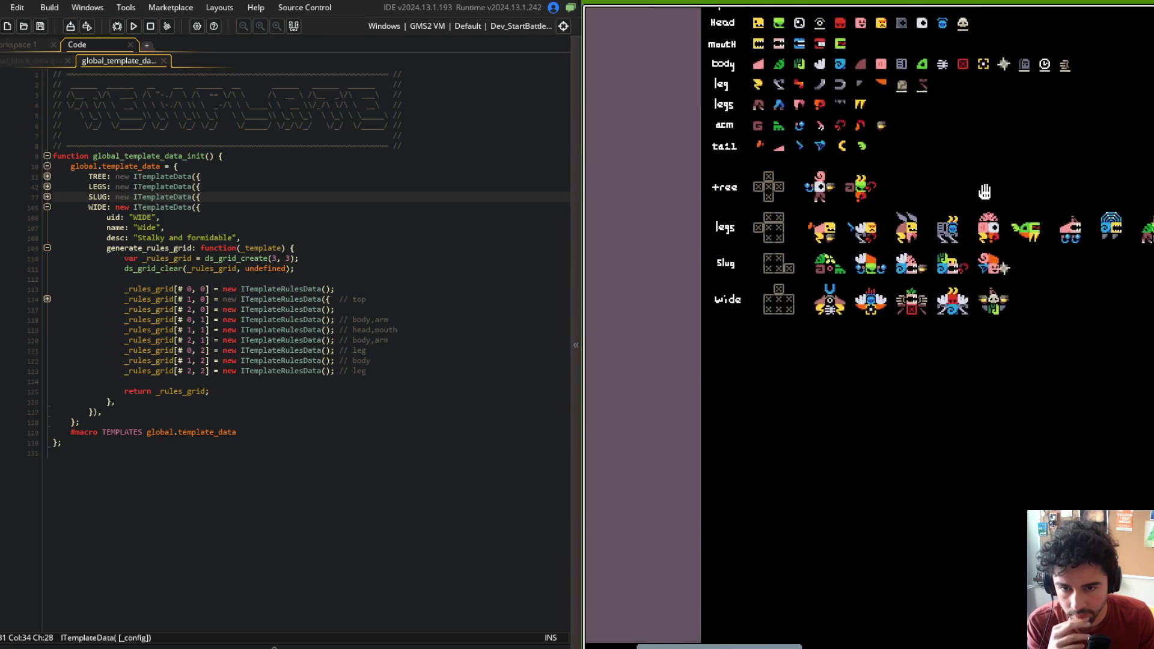
Drag the grey blade onto the skull creature's top slot in the wide row
scroll(973, 201, "up", 3)
mouse_move(958, 217)
left_mouse_down()
mouse_move(1052, 228)
mouse_move(1059, 311)
left_mouse_up()
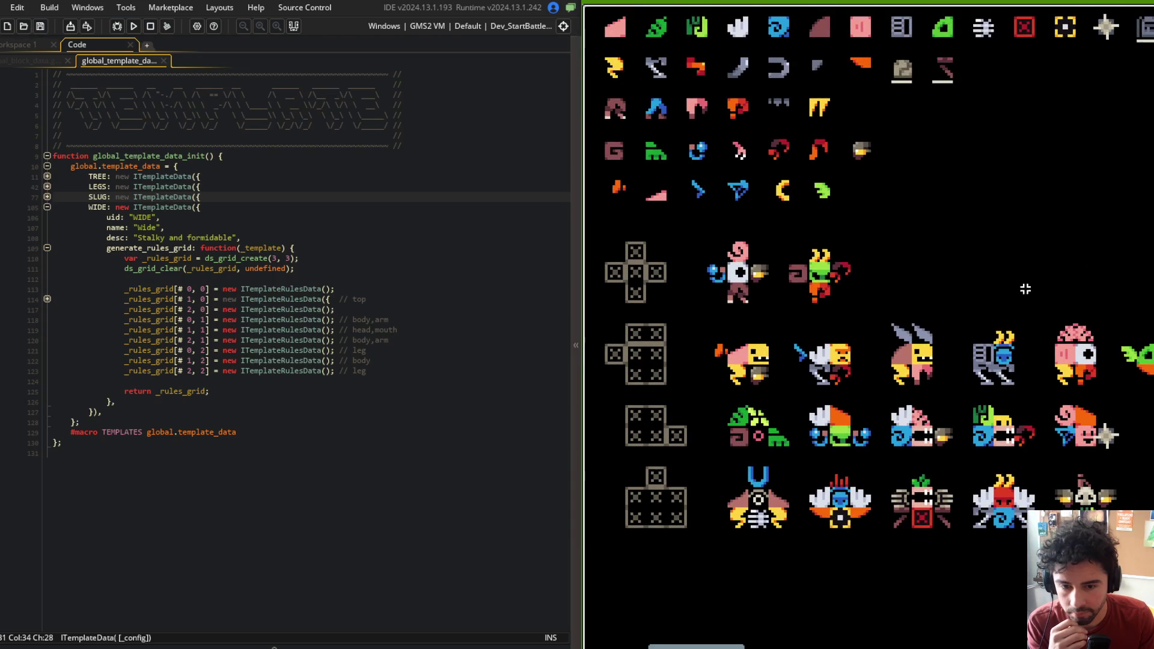
scroll(1025, 290, "down", 3)
scroll(904, 145, "up", 1)
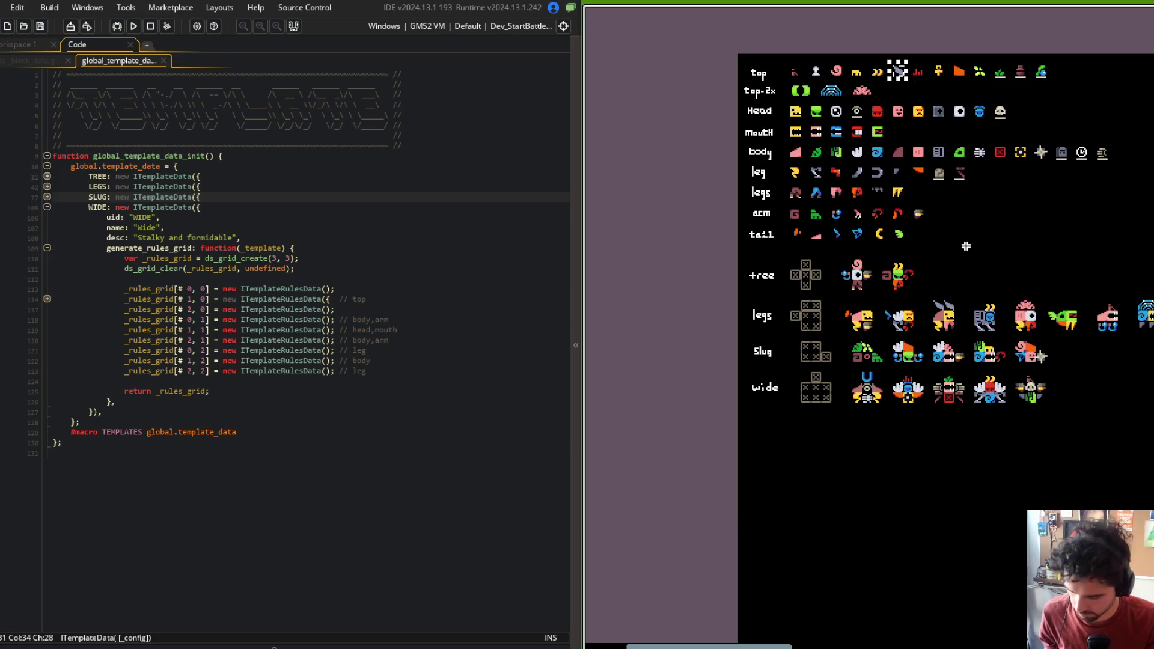
scroll(981, 385, "up", 5)
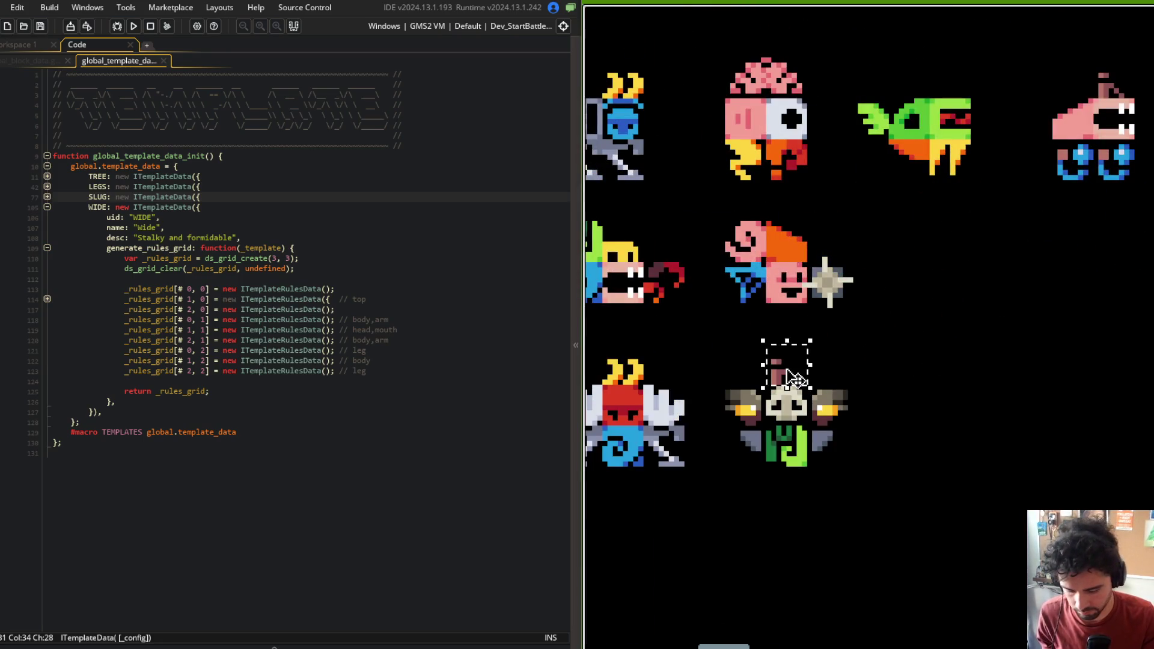
mouse_move(788, 373)
left_mouse_down()
mouse_move(887, 325)
mouse_move(900, 330)
mouse_move(890, 342)
left_mouse_up()
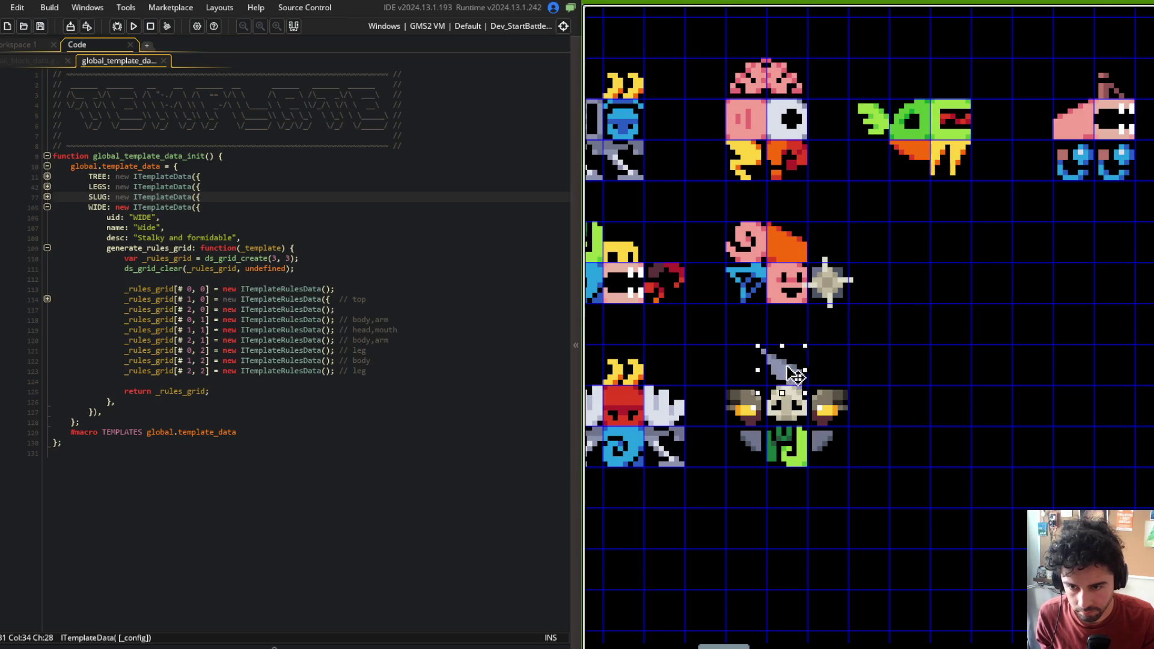
Pan and zoom across the game window to review the other sprites and templates
scroll(890, 346, "down", 2)
scroll(891, 347, "down", 3)
scroll(921, 302, "up", 5)
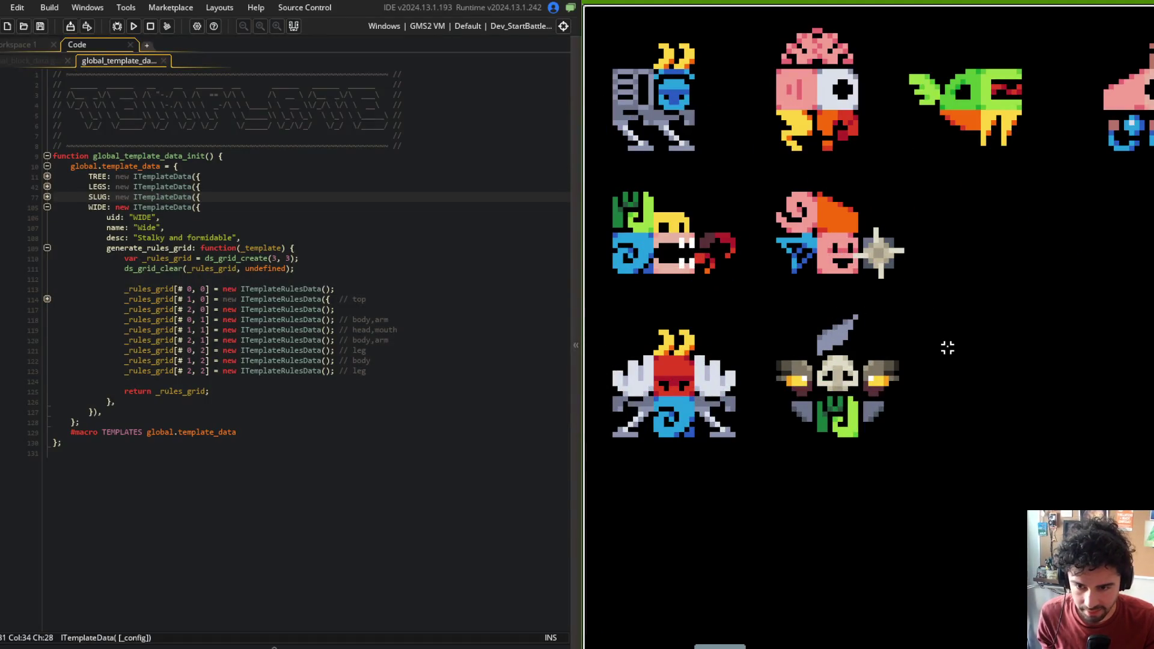
scroll(948, 347, "down", 2)
left_click_drag(934, 338, 1059, 337)
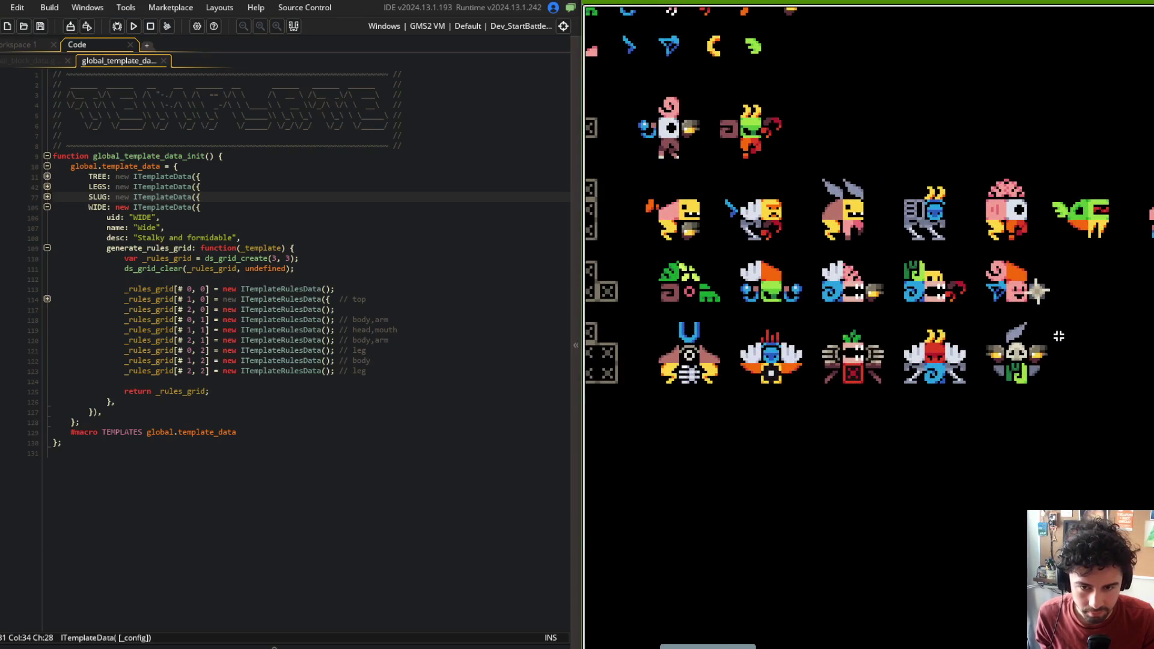
scroll(1003, 336, "up", 2)
scroll(1002, 325, "up", 1)
scroll(1080, 305, "down", 3)
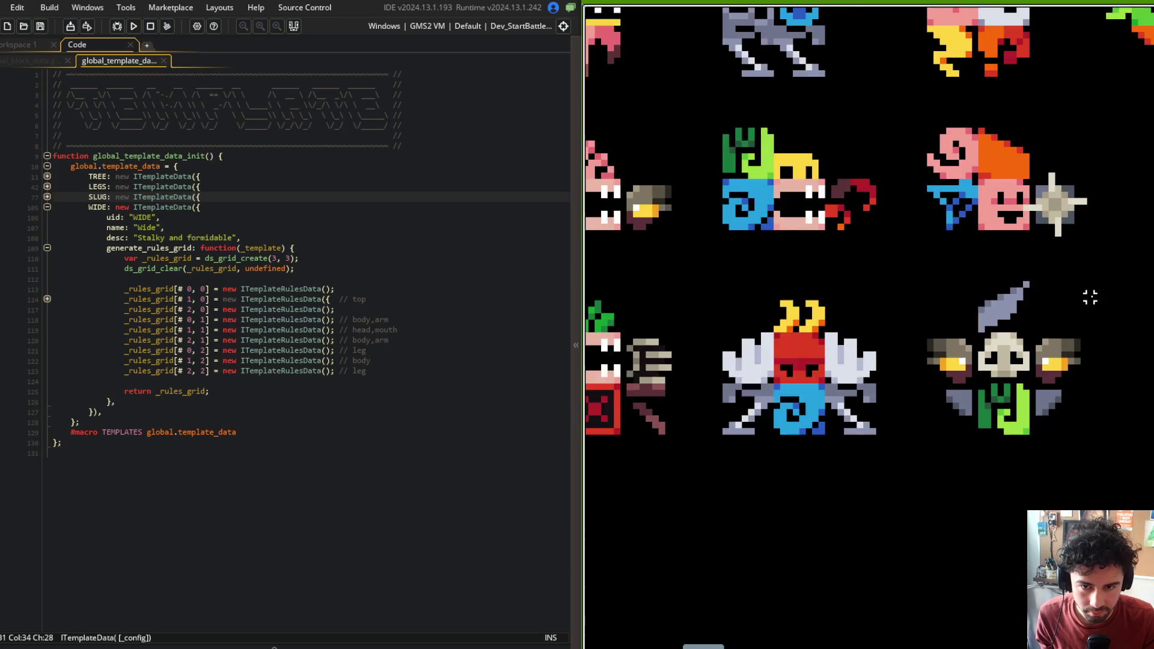
scroll(1058, 284, "down", 5)
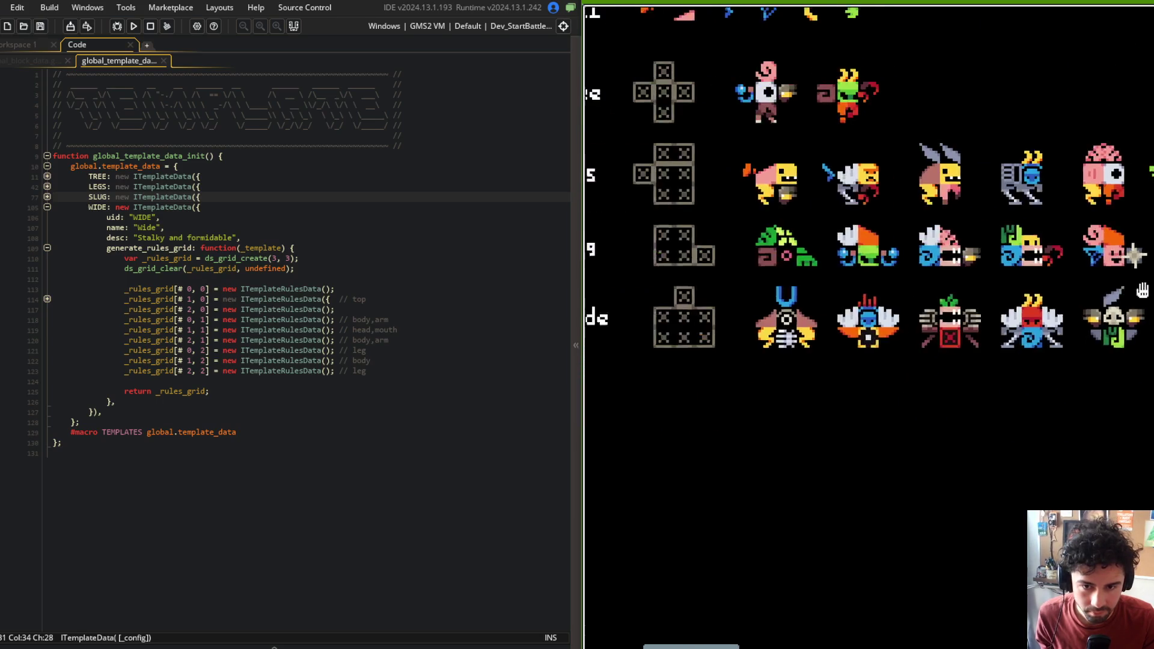
scroll(966, 342, "up", 3)
scroll(866, 382, "down", 3)
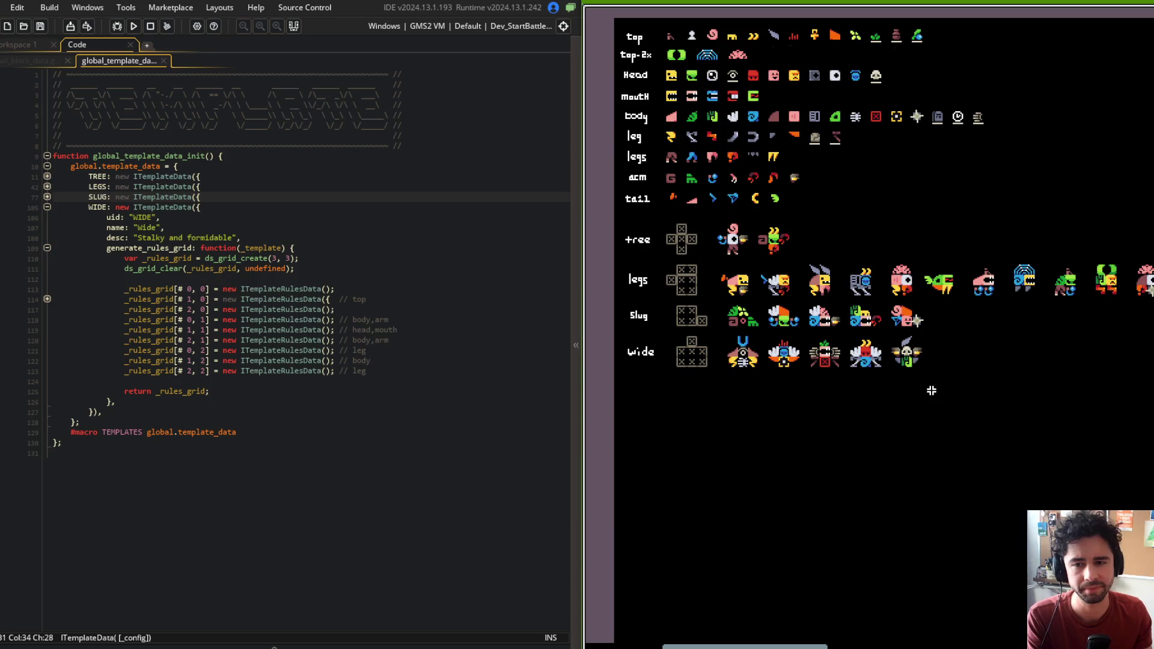
scroll(1070, 315, "down", 1)
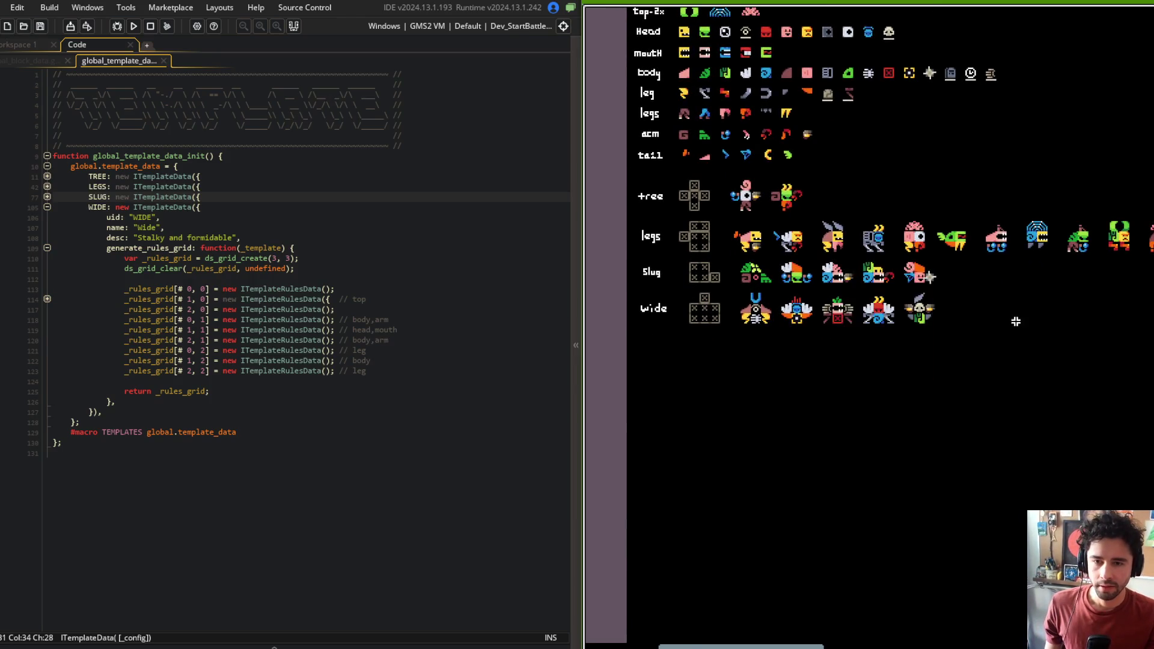
scroll(1016, 322, "up", 5)
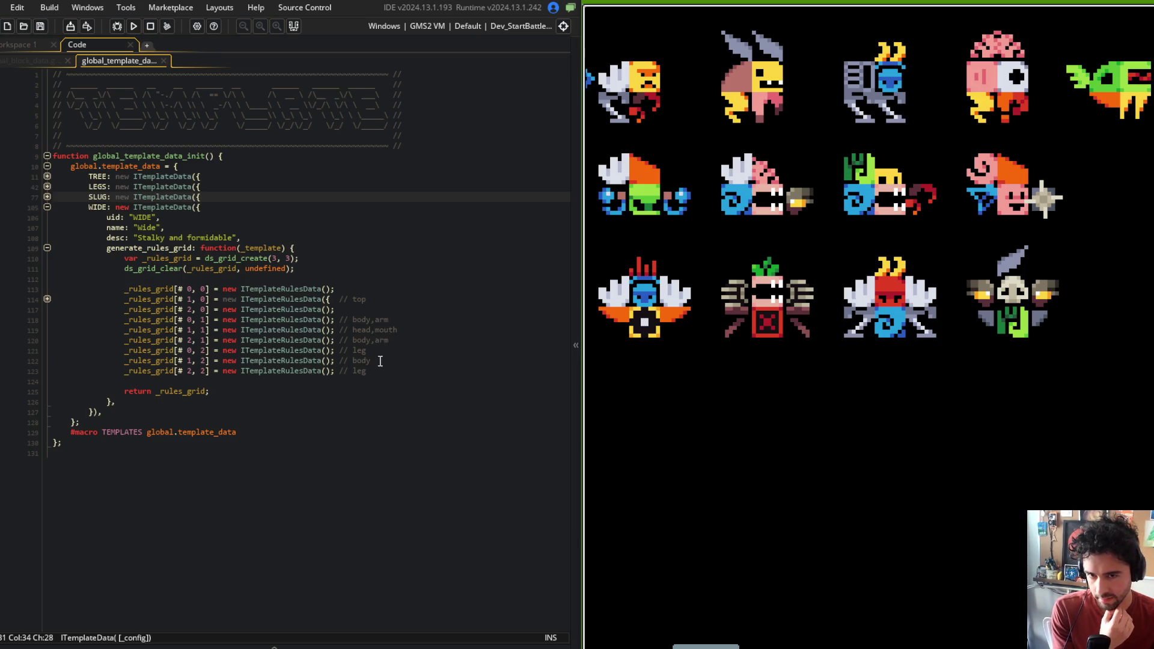
Add {} config braces to the body/arm, head/mouth, body and leg rules calls
left_click(349, 301)
key("Down")
key("Down")
key("Down")
key("Left")
key("Left")
type("{")
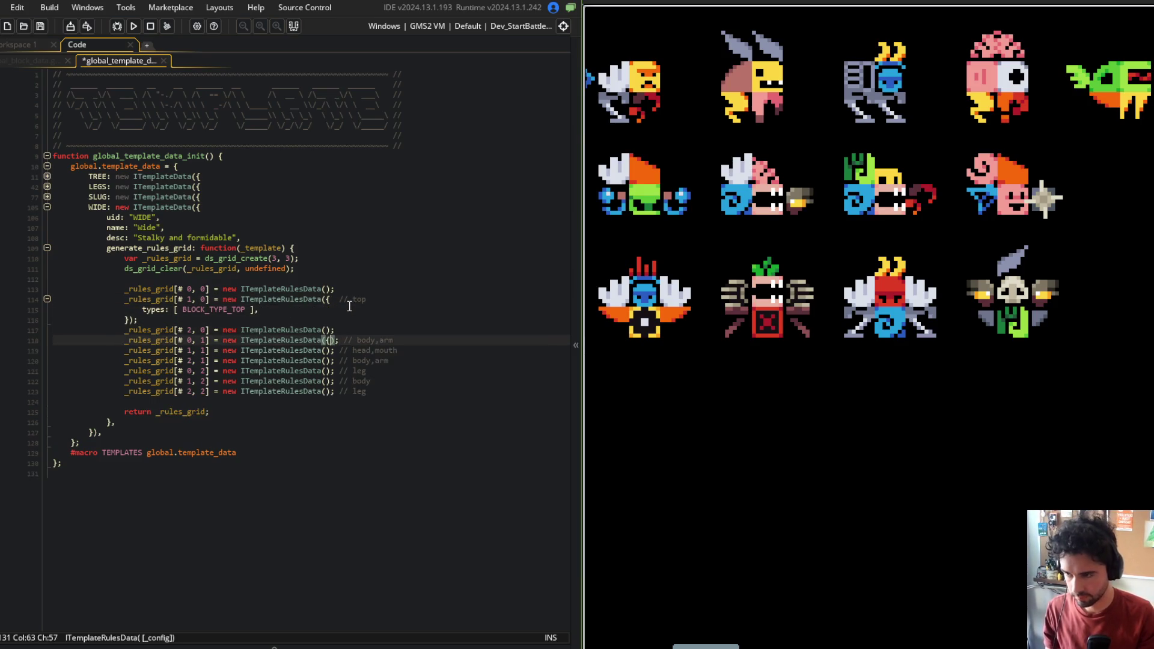
key("Return")
key("Down")
key("Down")
key("End")
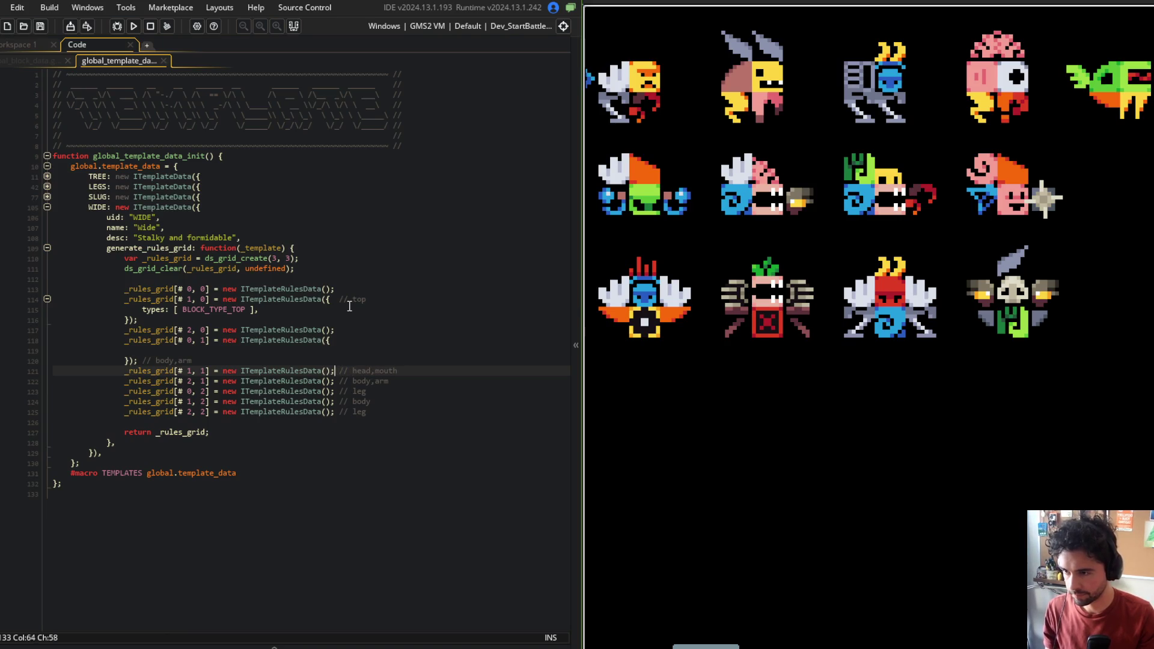
key("Left")
key("Left")
type("{")
key("Return")
key("Down")
key("Down")
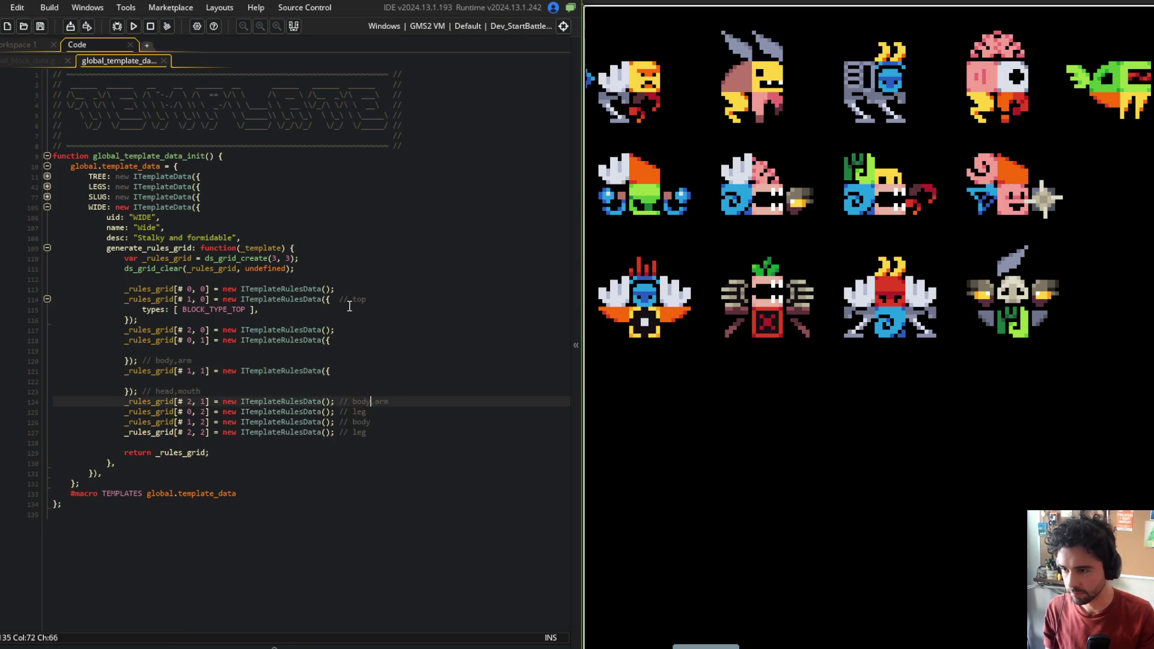
key("Left")
key("Left")
key("Left")
type("{")
key("Down")
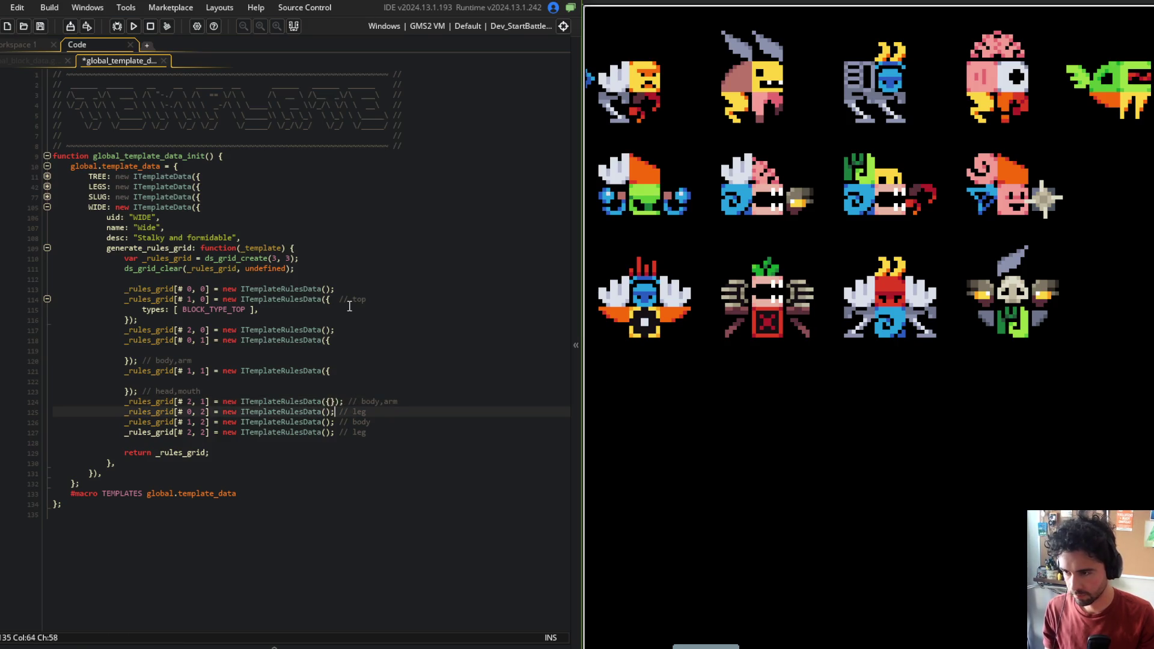
type("{}")
key("Down")
key("Left")
key("Left")
type("{}")
key("Down")
key("Left")
key("Left")
type("{}")
Split the leg and body cells' braces onto separate opening and closing lines
key("Up")
key("Down")
key("Return")
key("Up")
key("Up")
key("End")
key("Left")
key("Left")
key("Left")
key("Return")
key("Up")
key("Up")
key("End")
key("Left")
key("Left")
key("Left")
key("Left")
key("Left")
key("Return")
key("ctrl+End")
key("Up")
key("Up")
Move the leg, body and body/arm cell comments onto their blocks' opening lines and save
key("Up")
key("Up")
key("Up")
Add a blank line inside each new rules block, from body/arm down to the last leg, and save
key("End")
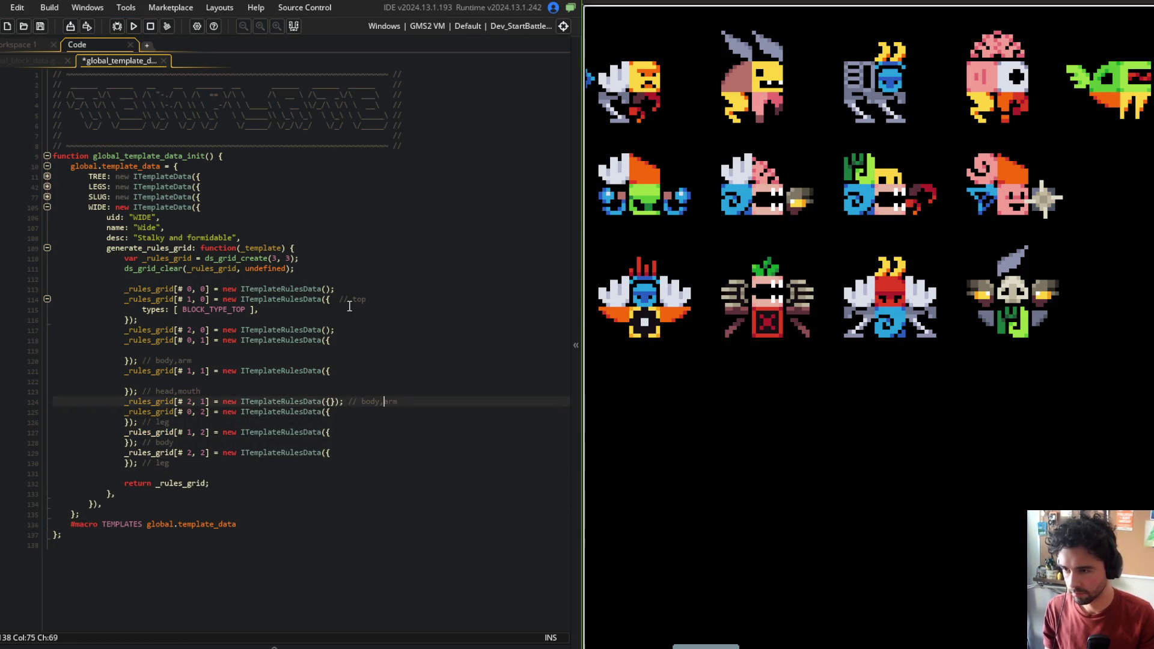
key("Left")
key("Left")
key("Left")
key("Left")
key("Left")
key("Return")
key("Return")
key("Down")
key("Down")
key("End")
key("Return")
key("Down")
key("Down")
key("End")
key("Return")
key("Down")
key("Down")
key("Home")
key("Return")
key("Home")
key("BackSpace")
key("End")
key("Return")
key("Down")
key("ctrl+s")
key("shift+End")
key("ctrl+x")
key("Up")
key("Up")
key("End")
key("ctrl+v")
key("Up")
key("Up")
key("Down")
key("ctrl+Right")
key("ctrl+x")
key("Up")
key("Up")
key("End")
key("ctrl+v")
key("Up")
key("shift+End")
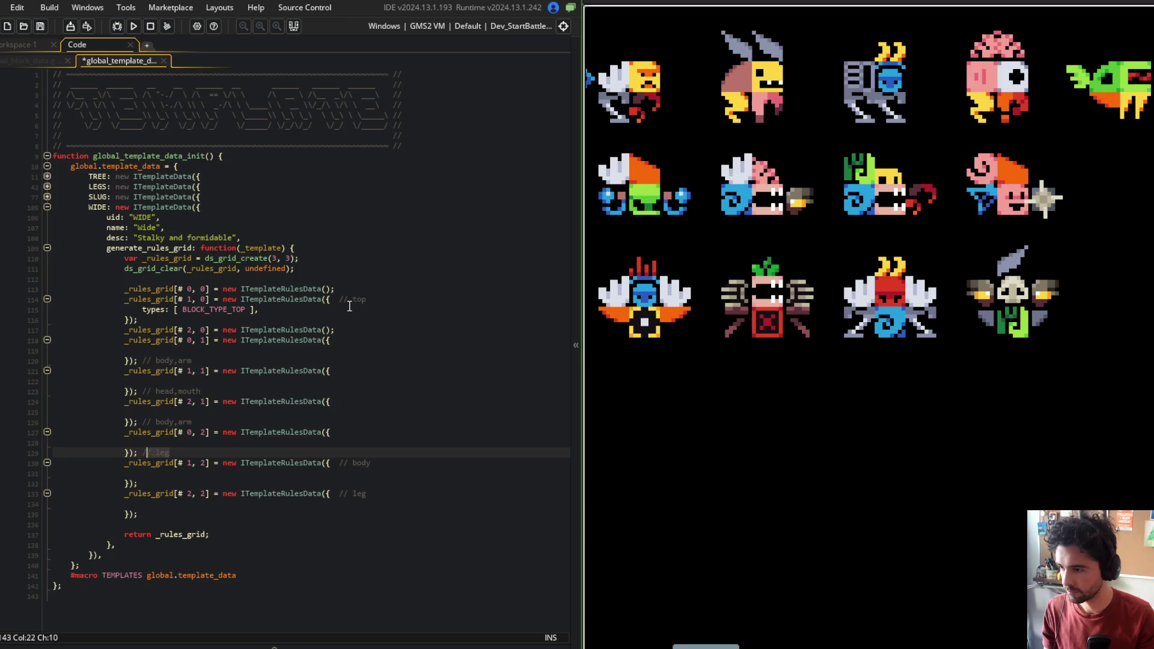
key("ctrl+x")
key("Up")
key("Up")
key("End")
key("ctrl+v")
key("Up")
key("ctrl+shift+Left")
key("ctrl+shift+Left")
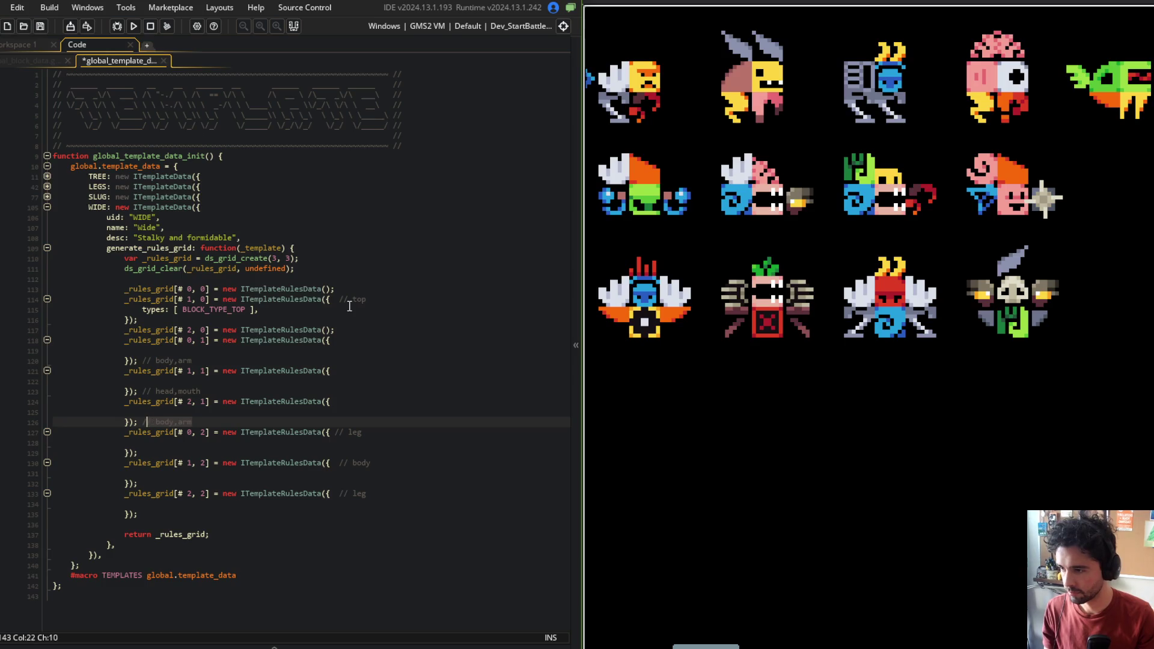
key("ctrl+x")
key("Up")
key("Up")
key("End")
key("ctrl+v")
key("ctrl+s")
Move the head/mouth and remaining body/arm comments onto their opening lines and save
key("Up")
key("ctrl+shift+Left")
key("ctrl+shift+Left")
key("ctrl+shift+Left")
key("BackSpace")
key("Up")
key("Up")
key("End")
key("ctrl+v")
key("ctrl+s")
key("Up")
key("ctrl+shift+Left")
key("ctrl+shift+Left")
key("ctrl+shift+Left")
key("ctrl+x")
key("Up")
key("Up")
key("End")
key("ctrl+v")
key("ctrl+s")
key("Up")
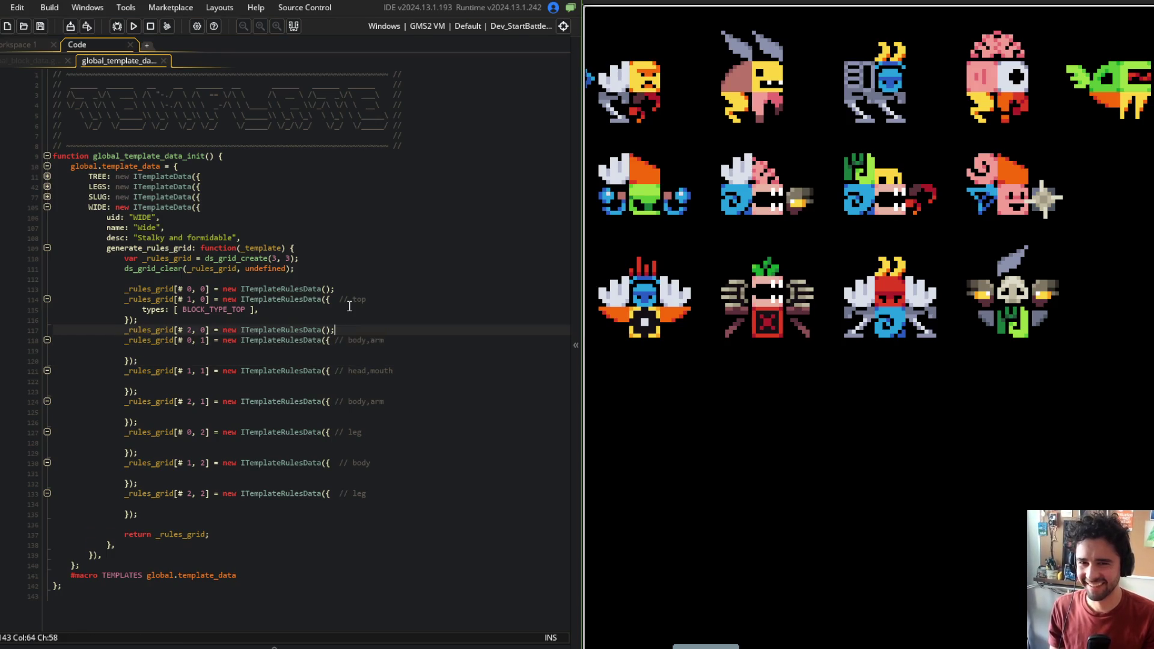
Reuse the top cell's types line to give the body/arm cell BLOCK_TYPE_BODY and BLOCK_TYPE_ARM
key("Up")
key("Up")
key("Up")
key("End")
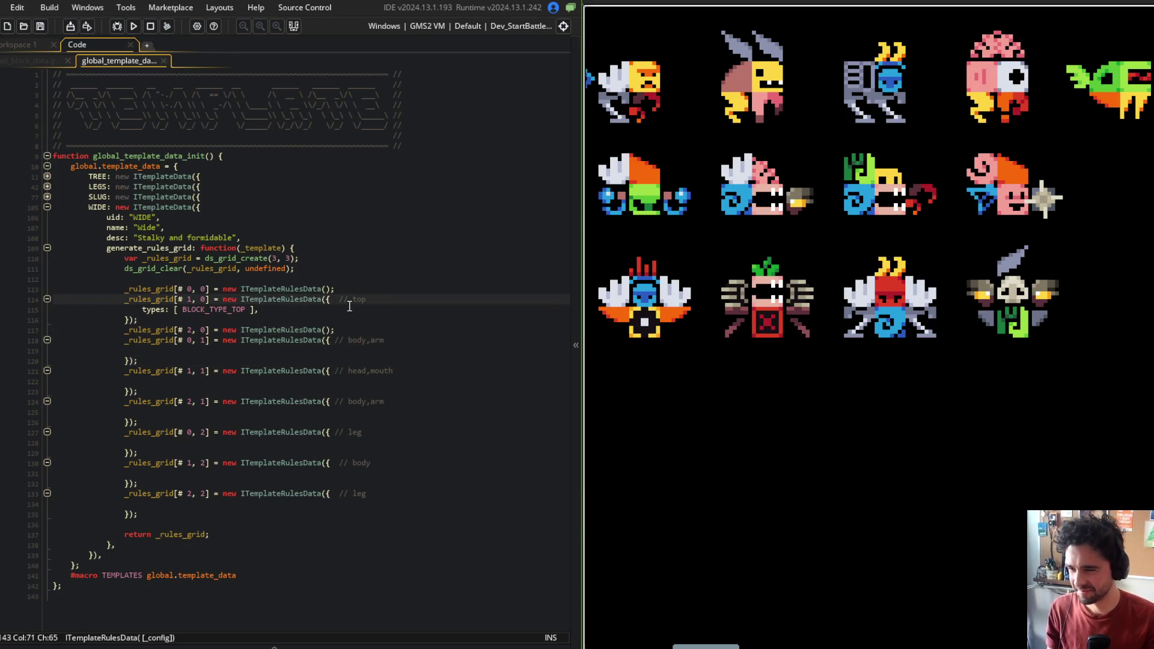
left_click(374, 338)
left_click(407, 322)
key("Up")
key("Home")
key("shift+End")
key("ctrl+c")
key("Down")
key("Down")
key("Down")
key("ctrl+v")
key("Left")
key("Left")
key("Left")
key("BackSpace")
key("BackSpace")
key("BackSpace")
type("BO")
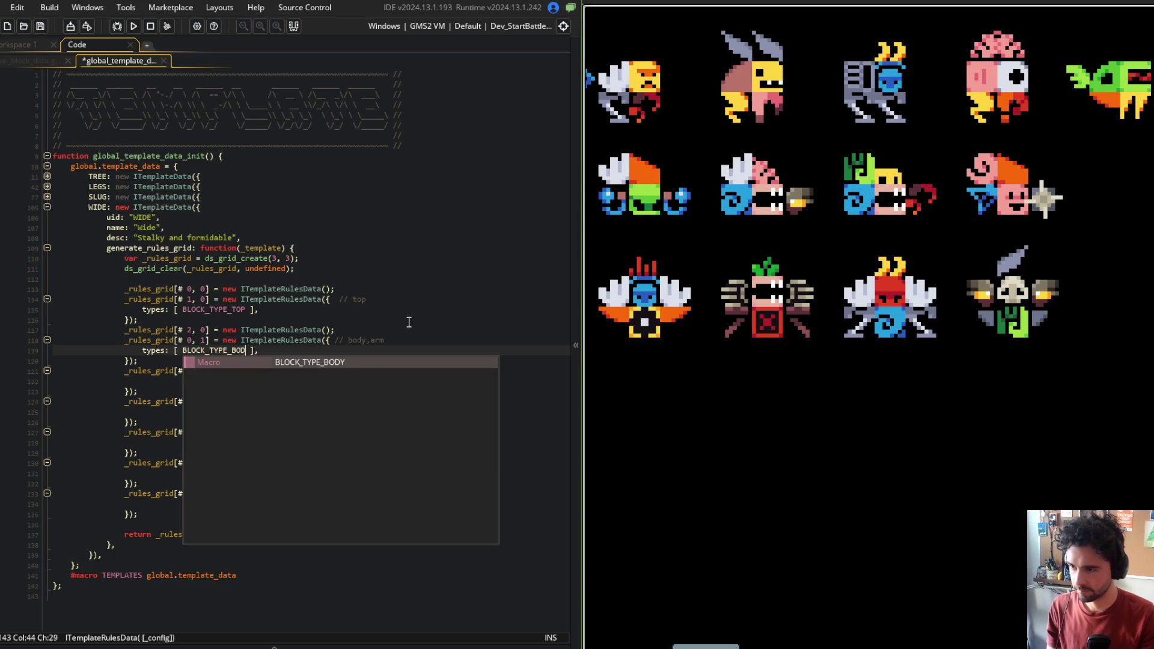
key("Return")
type(", BTA")
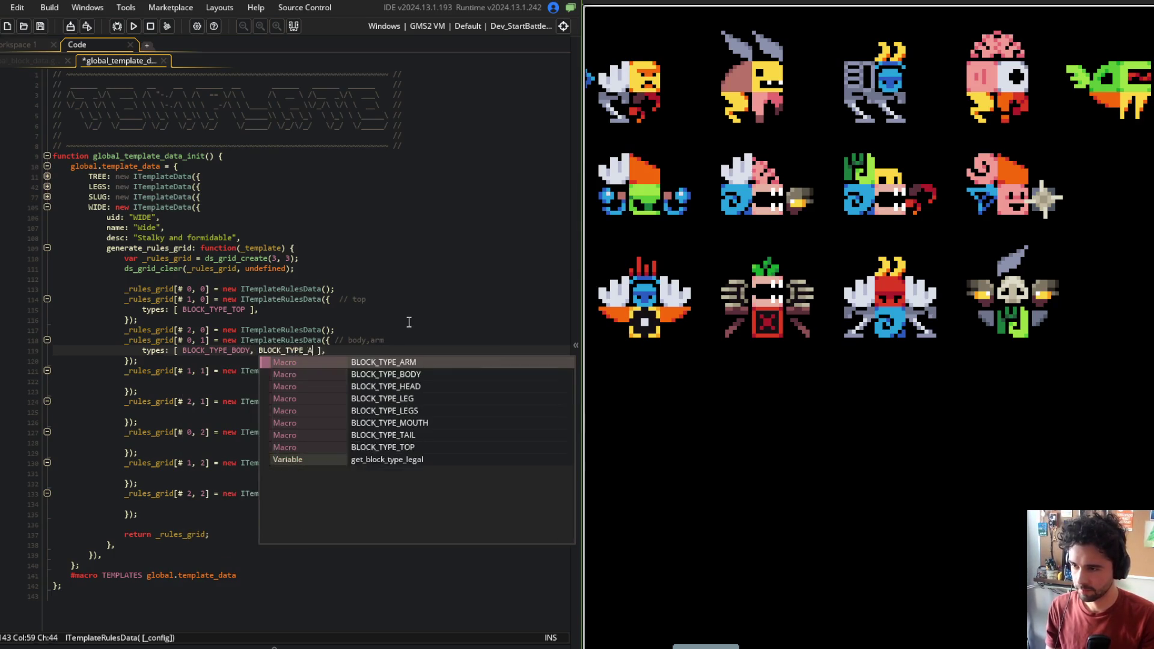
key("Return")
key("ctrl+s")
Give the head/mouth cell types BLOCK_TYPE_HEAD and BLOCK_TYPE_MOUTH and save
key("End")
key("Return")
key("BackSpace")
key("shift+Home")
key("ctrl+c")
key("Down")
key("Down")
key("Down")
key("ctrl+v")
key("ctrl+Left")
key("ctrl+Left")
key("ctrl+s")
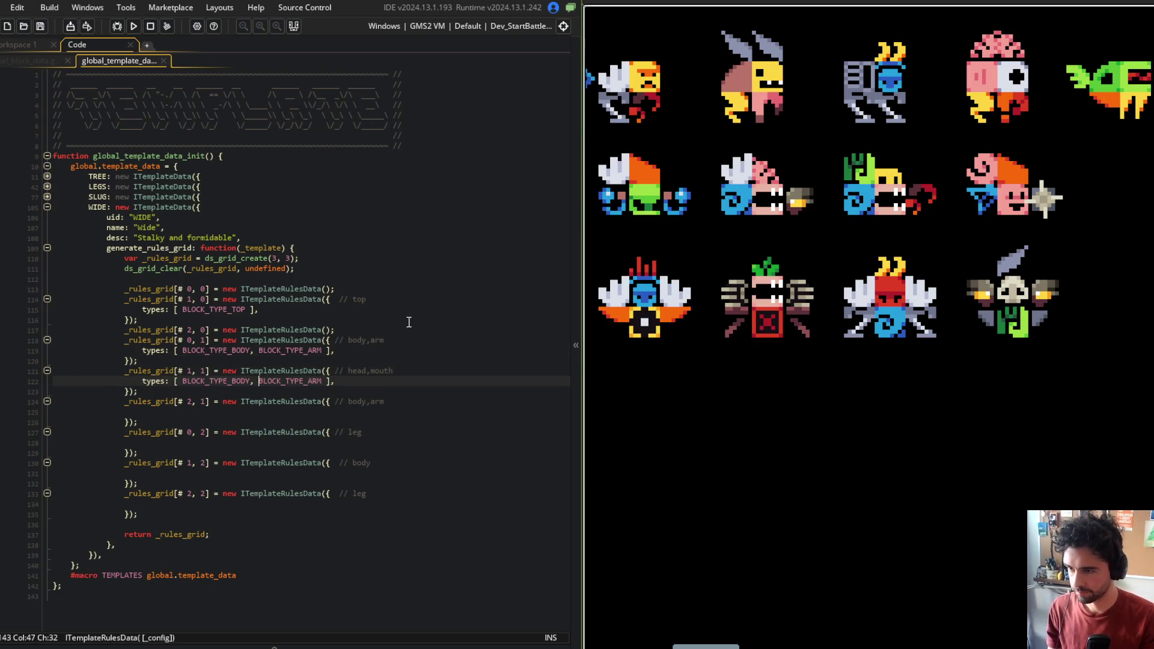
key("BackSpace")
key("BackSpace")
key("BackSpace")
type("HE")
key("Return")
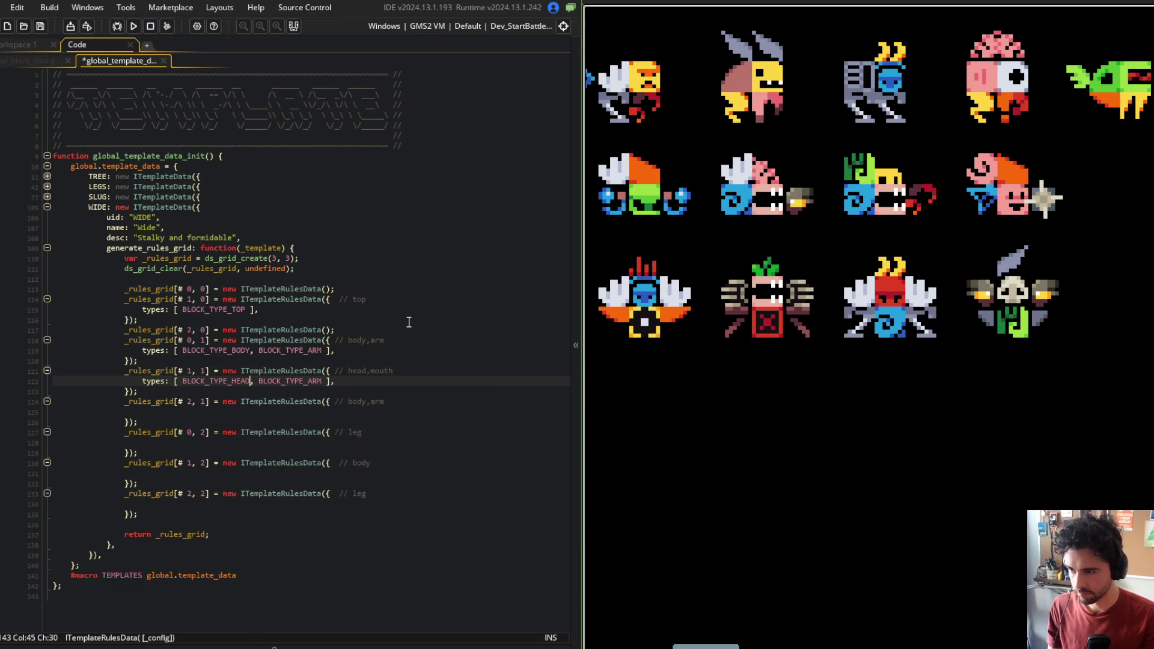
key("BackSpace")
key("BackSpace")
key("BackSpace")
type("M")
key("Return")
key("ctrl+s")
Set the body cell's types line on line 125 to BLOCK_TYPE_BODY and save
key("Down")
key("Down")
key("Down")
key("ctrl+v")
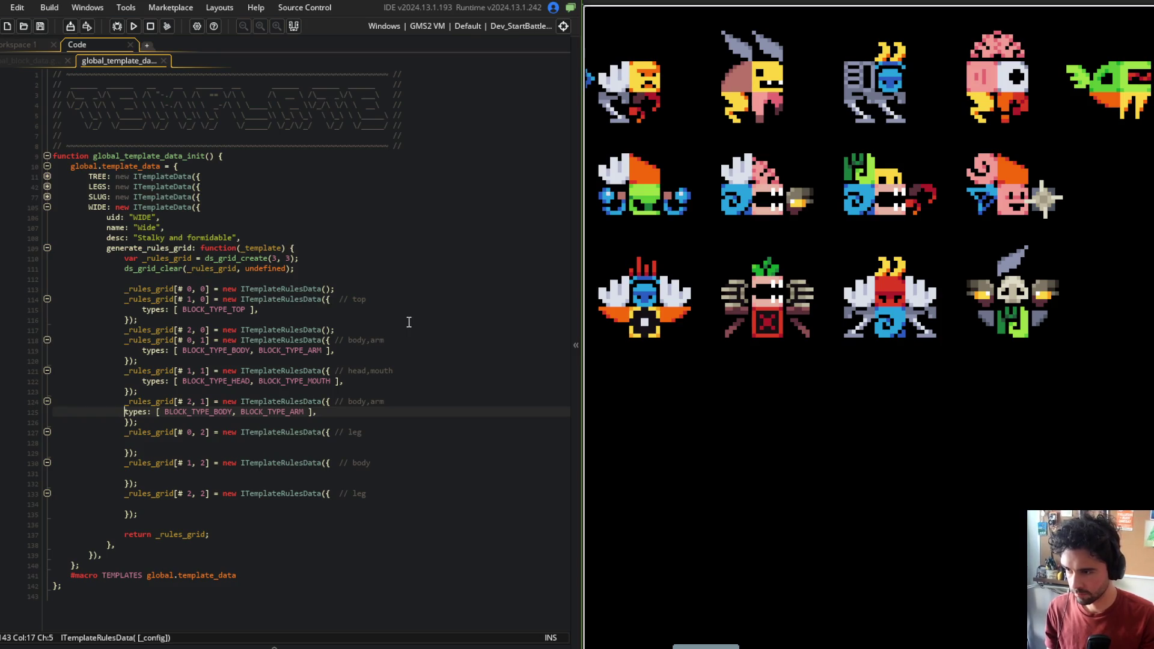
key("End")
key("ctrl+Left")
key("ctrl+Left")
key("ctrl+Left")
key("BackSpace")
type("y")
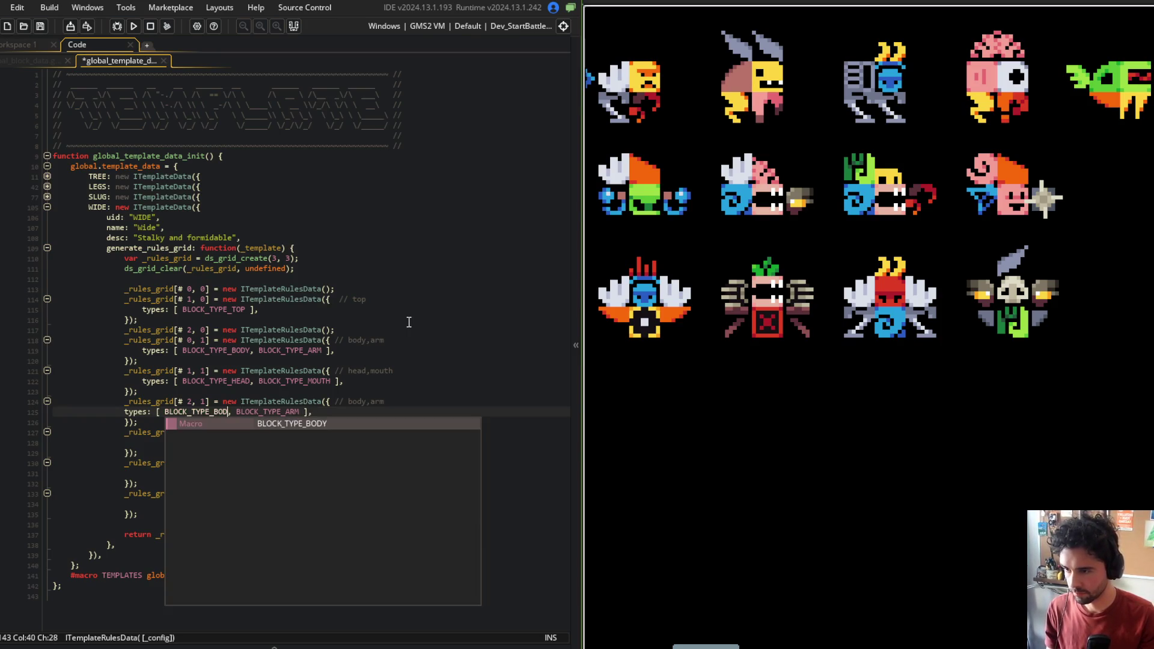
key("Return")
key("ctrl+s")
Give the bottom-row cells BLOCK_TYPE_LEG, BLOCK_TYPE_BODY and BLOCK_TYPE_LEG on lines 128, 131 and 134, then save
key("Down")
key("Down")
key("Down")
key("ctrl+v")
key("ctrl+BackSpace")
key("ctrl+BackSpace")
key("ctrl+Left")
key("ctrl+Left")
key("ctrl+shift+Right")
key("BackSpace")
type("L")
key("Return")
key("Down")
key("Down")
key("Down")
key("ctrl+v")
key("ctrl+BackSpace")
key("ctrl+BackSpace")
key("Down")
key("Down")
key("Down")
key("ctrl+v")
key("Left")
key("Left")
key("ctrl+BackSpace")
key("ctrl+BackSpace")
key("ctrl+BackSpace")
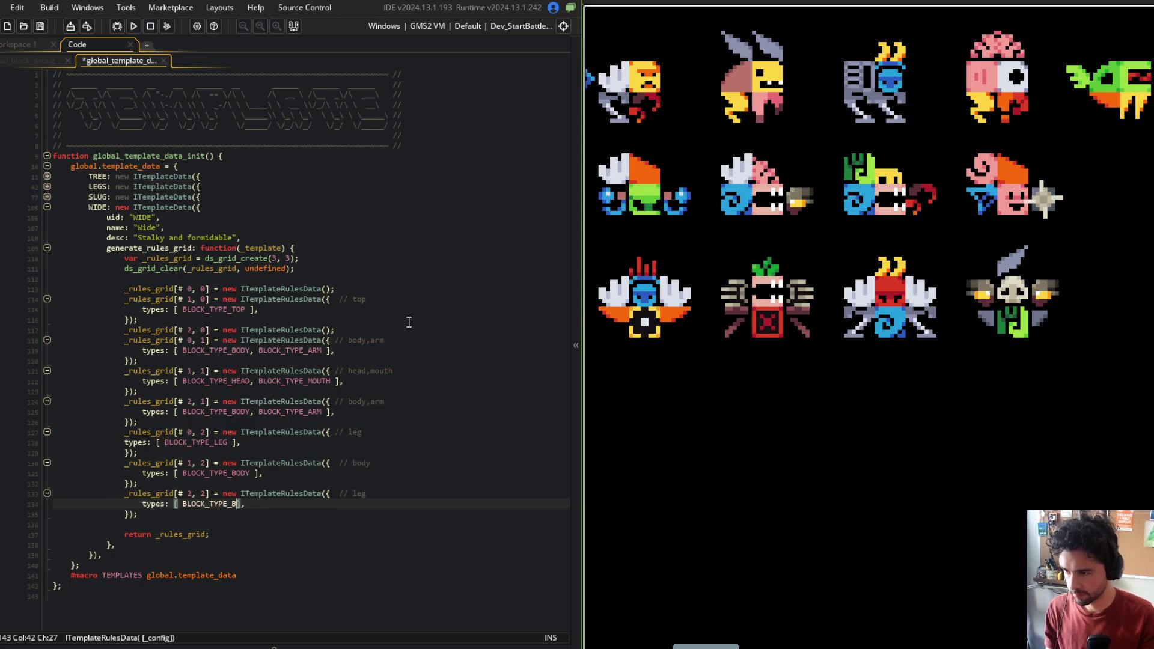
type("LEG")
key("ctrl+s")
left_click(288, 180)
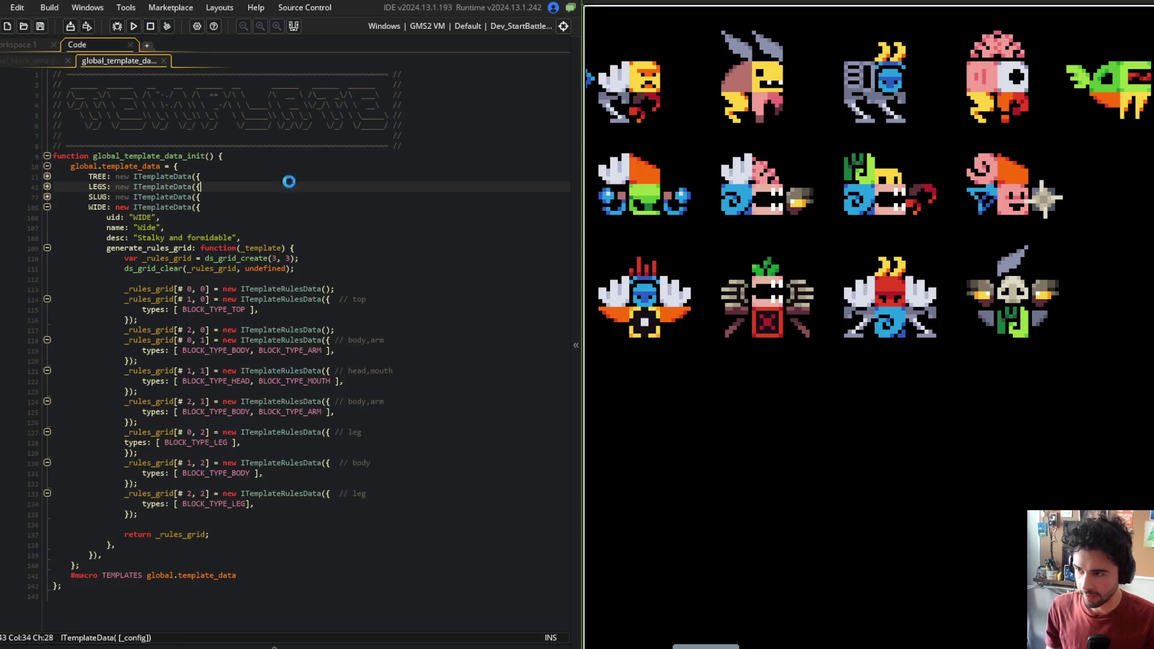
left_click(138, 23)
left_click(271, 308)
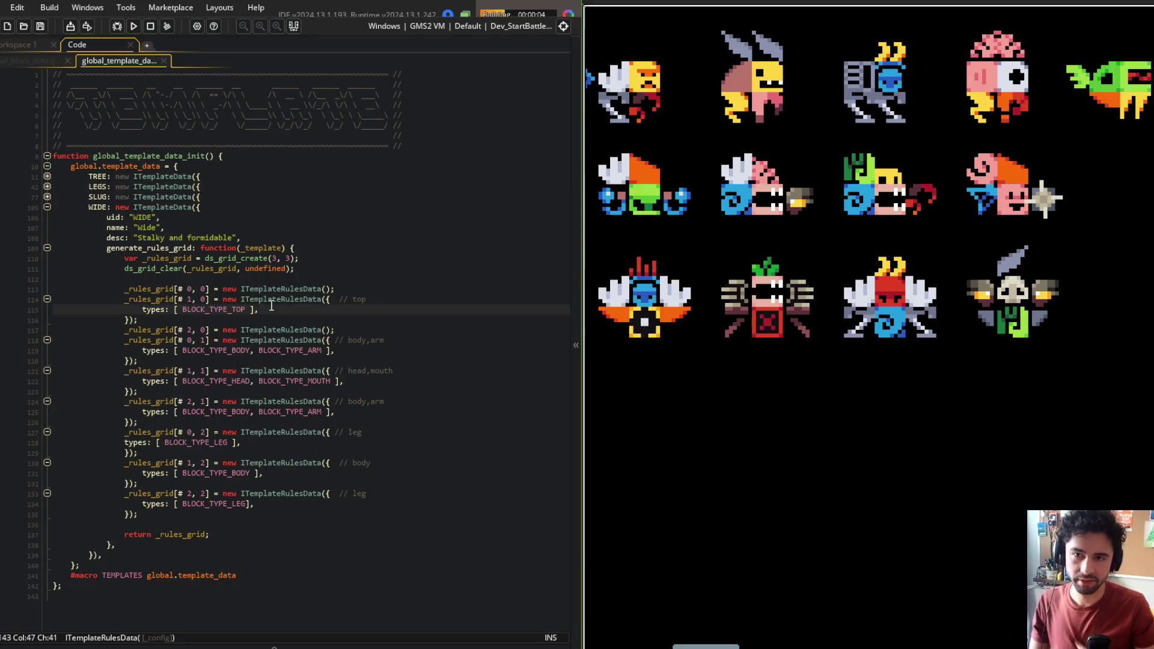
left_click(714, 469)
scroll(750, 466, "down", 1)
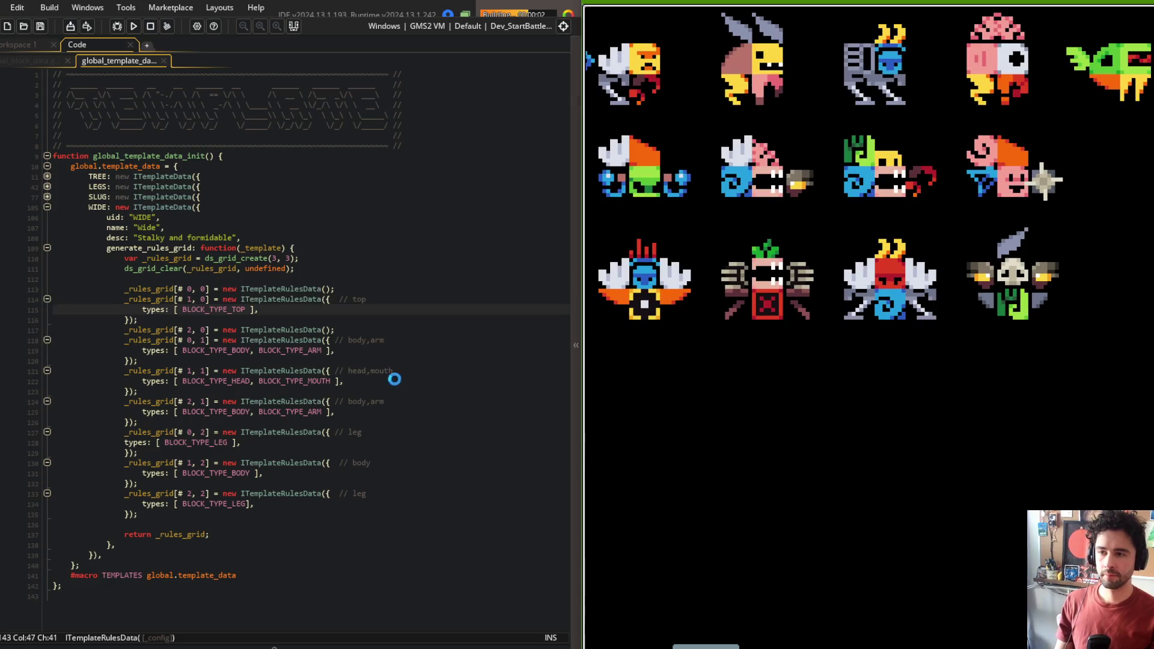
left_click(394, 382)
left_click(350, 247)
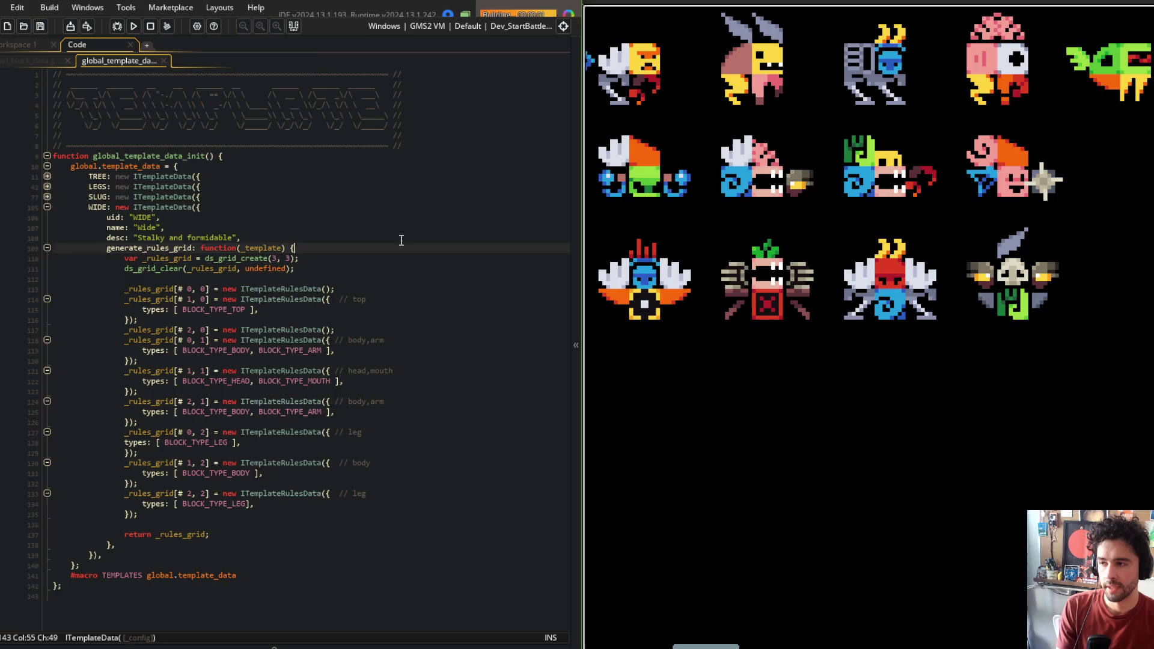
left_click_drag(730, 158, 550, 163)
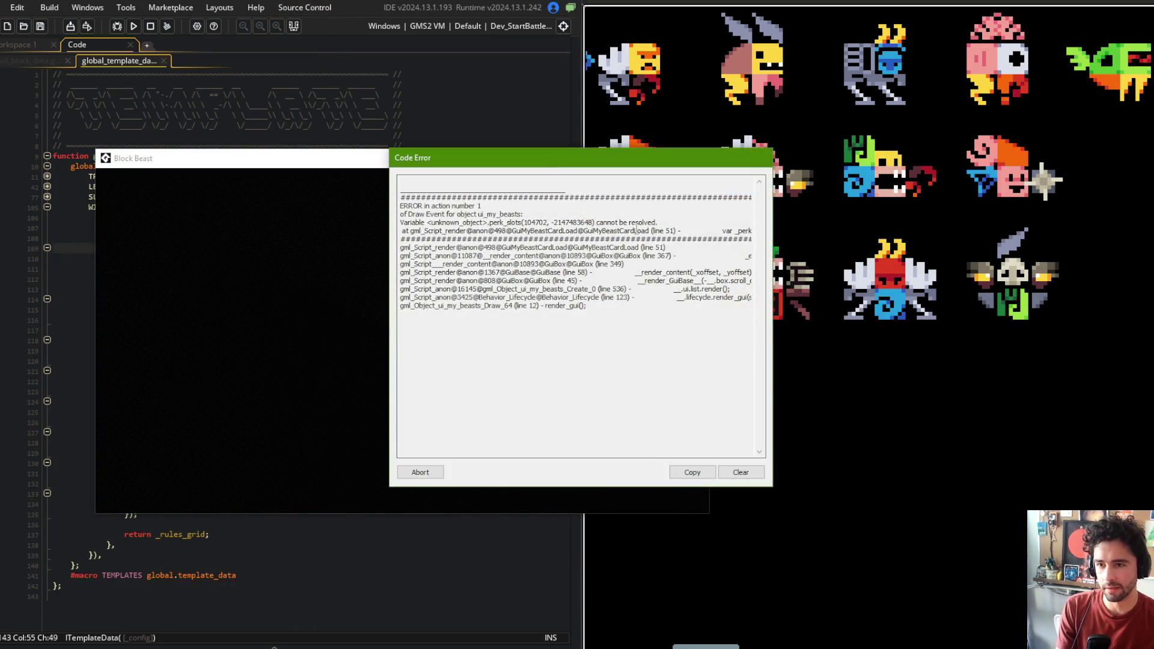
left_click(420, 472)
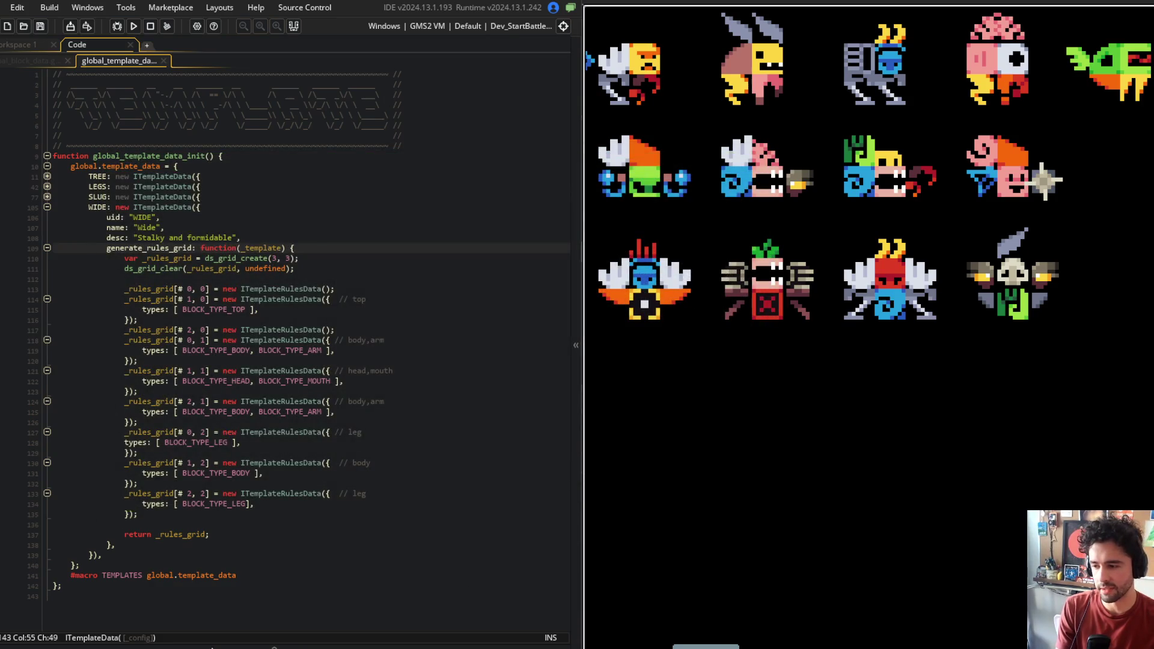
Browse AppData\Local\BlockBeast through default\BlockBeast\save\0.0.00\beasts into the My Beast 1 folder
key("super+e")
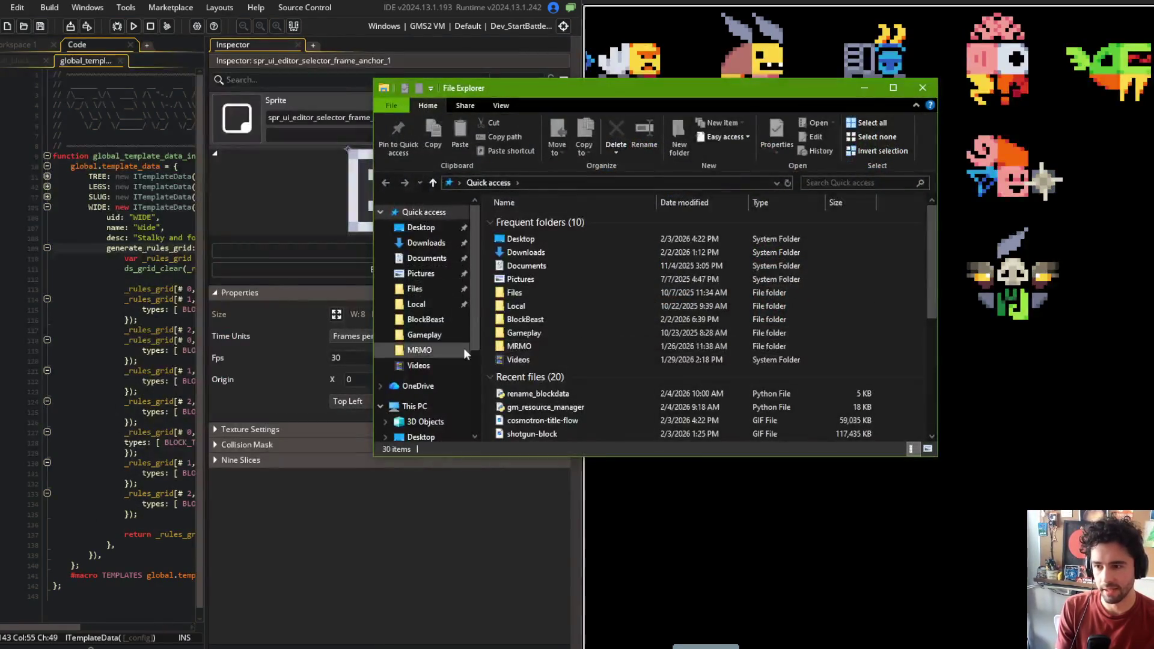
left_click(425, 320)
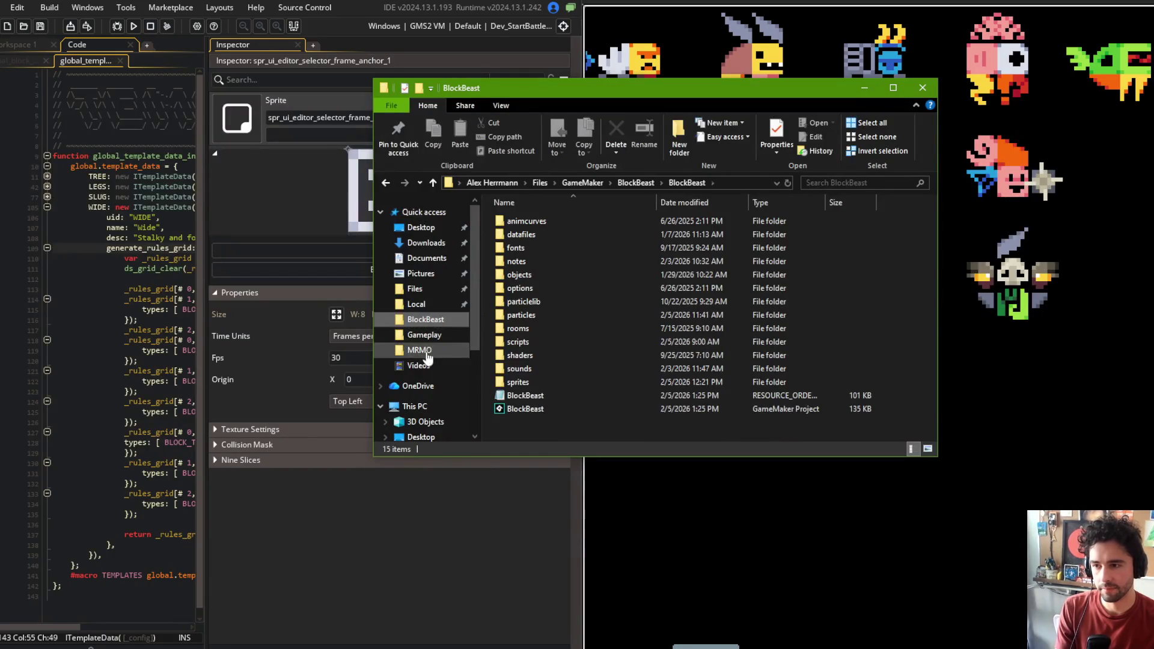
left_click(417, 304)
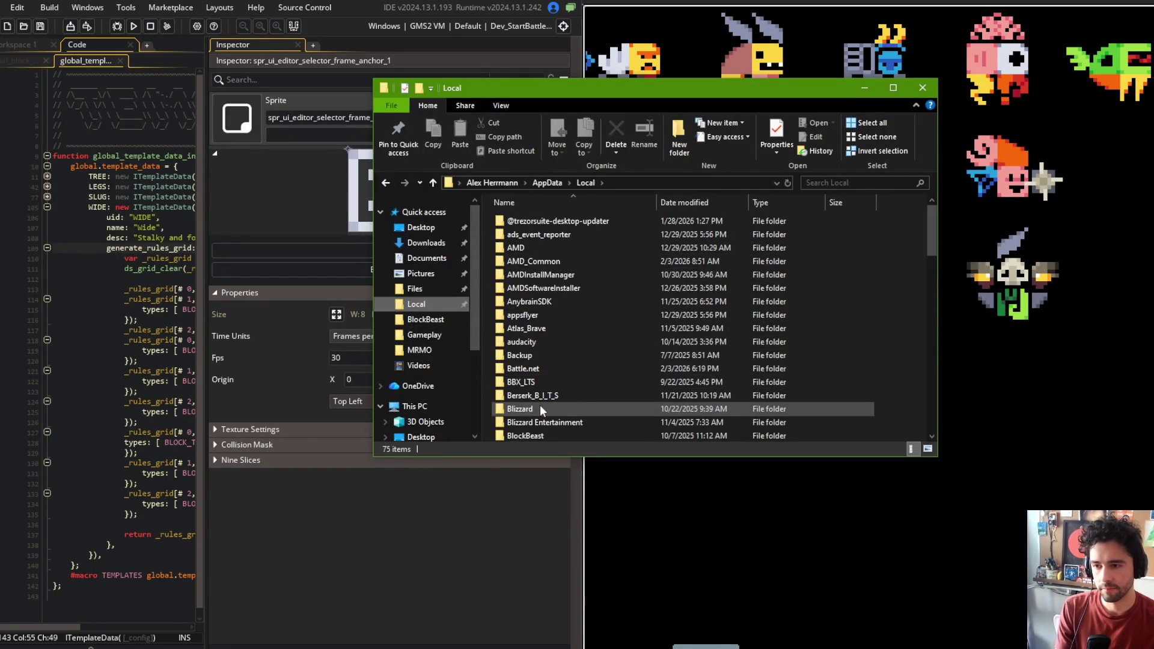
scroll(540, 406, "down", 3)
left_click(539, 327)
double_click(540, 324)
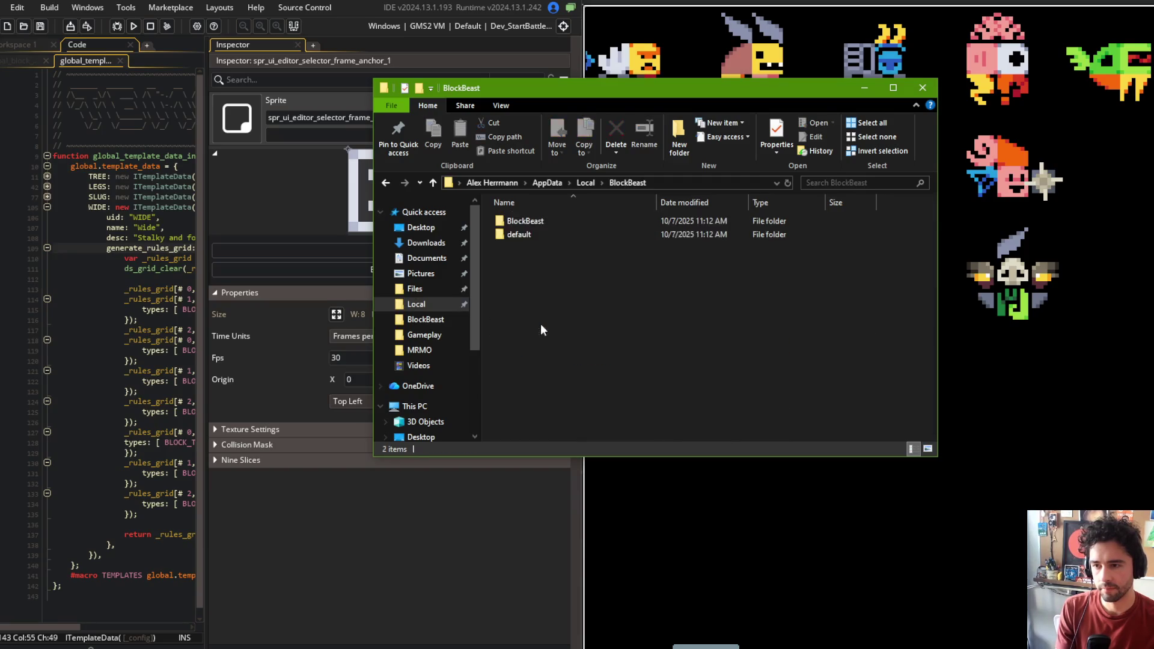
double_click(540, 237)
double_click(539, 221)
double_click(536, 226)
double_click(535, 225)
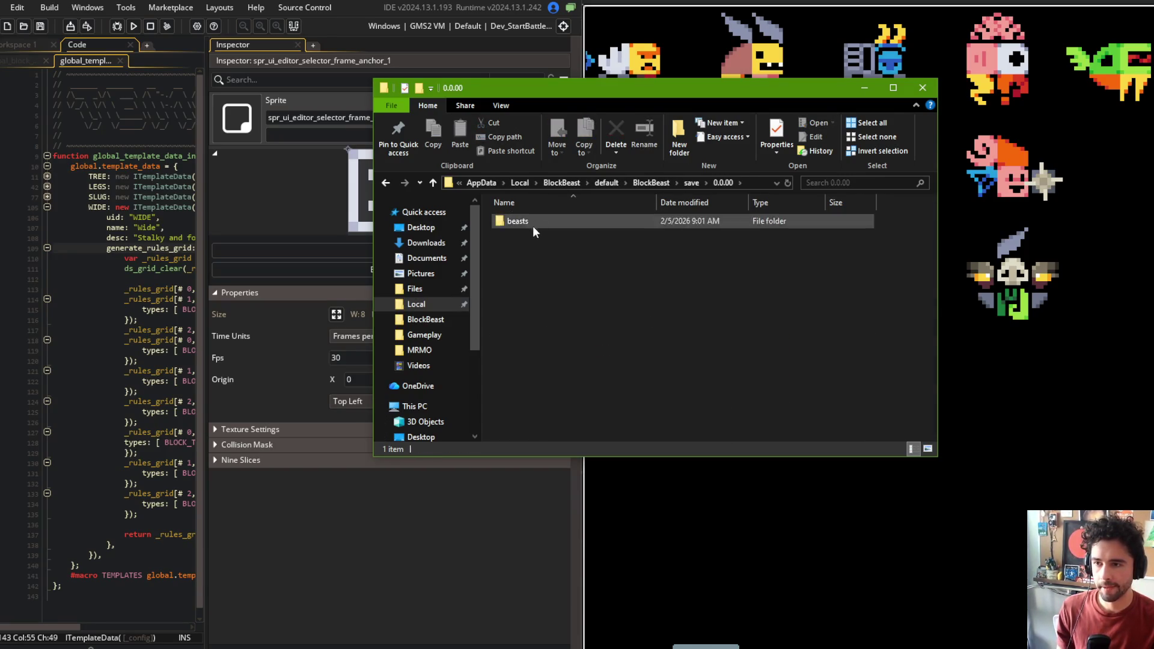
double_click(533, 228)
left_click(532, 219)
double_click(532, 220)
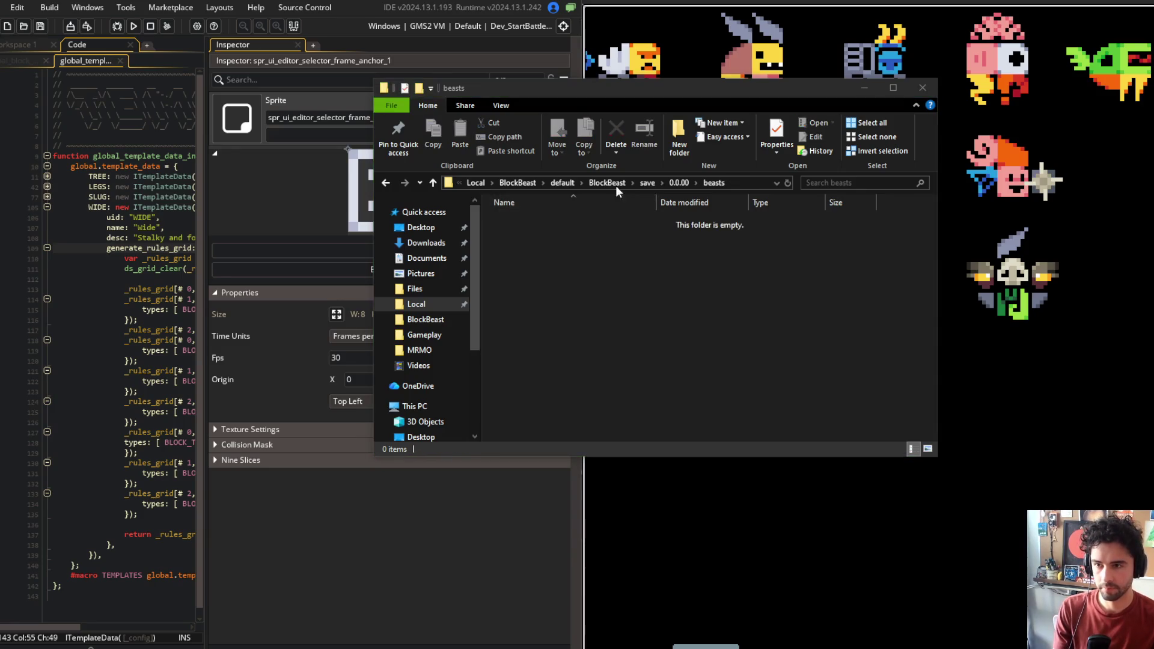
Return to the beasts folder, delete the My Beast 1 save, and close File Explorer
left_click(560, 182)
double_click(539, 221)
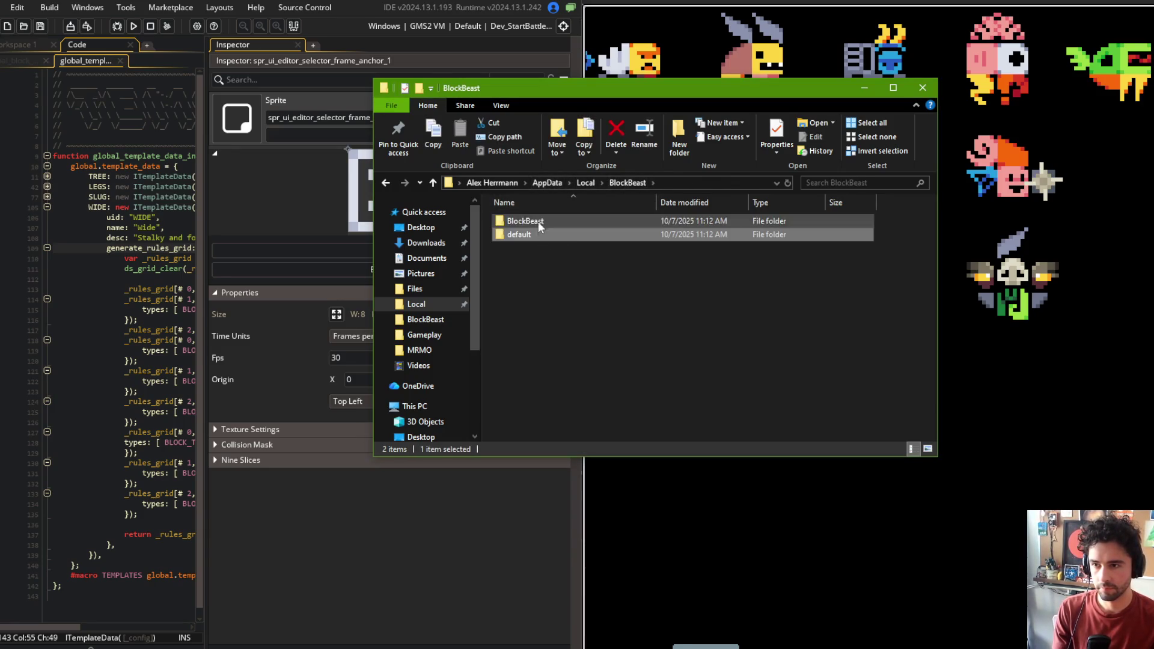
double_click(532, 222)
double_click(530, 222)
double_click(530, 221)
left_click(530, 219)
key("Delete")
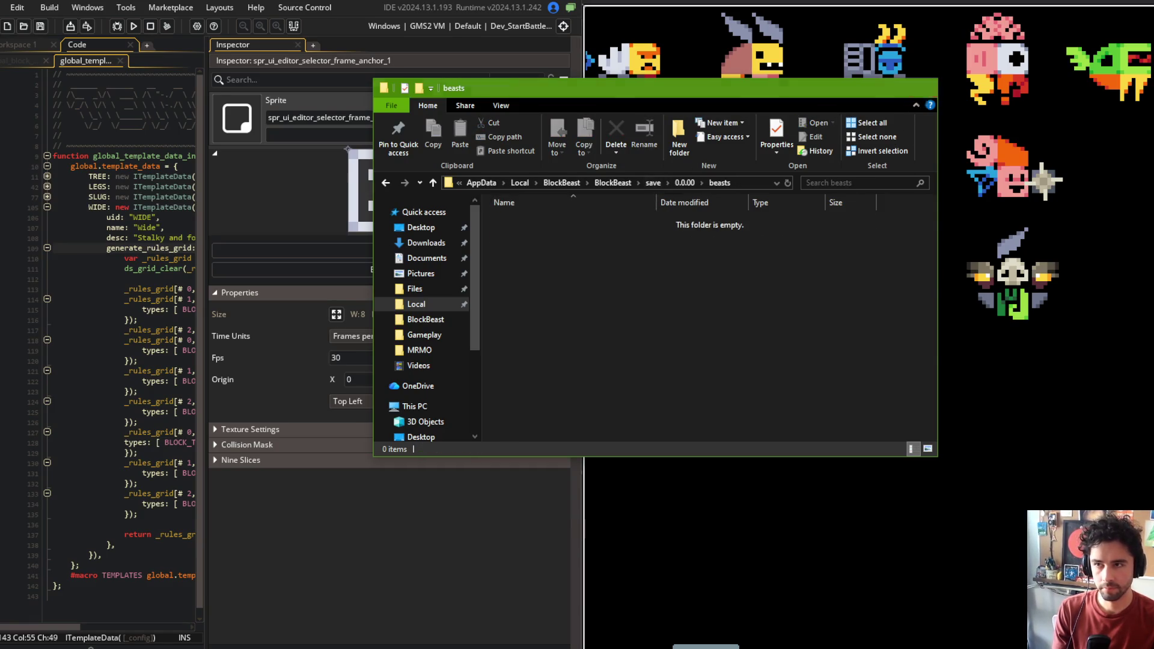
left_click(923, 88)
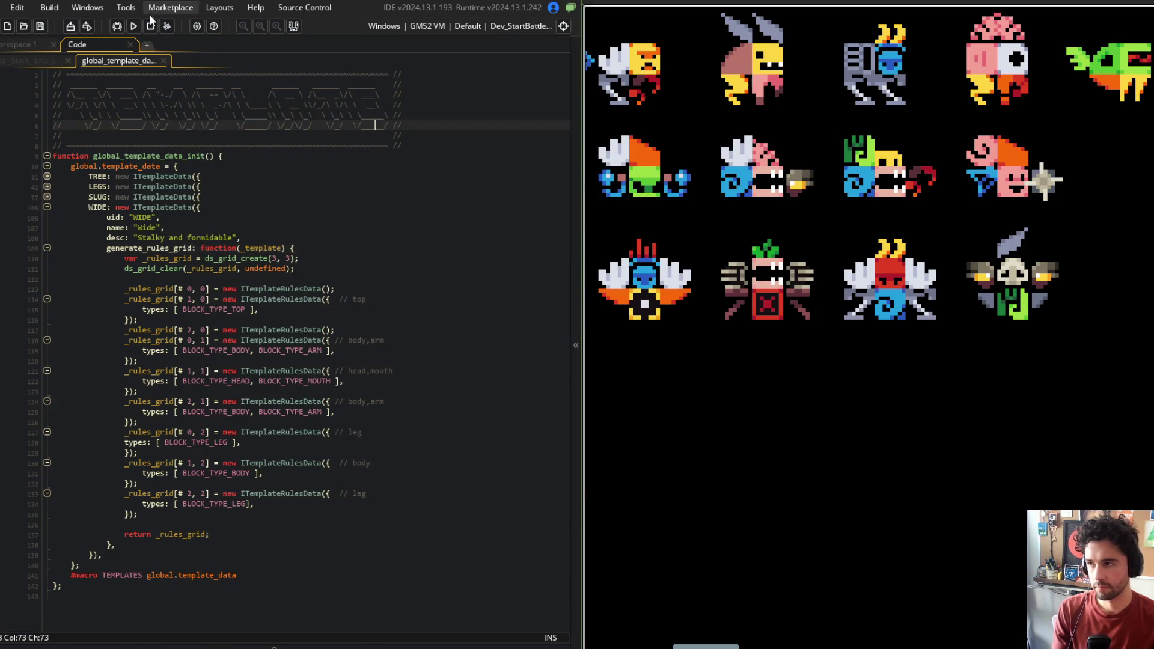
Run the game build, skip the arena intro, and open the Beasts editor on the Shotgun block
left_click(133, 26)
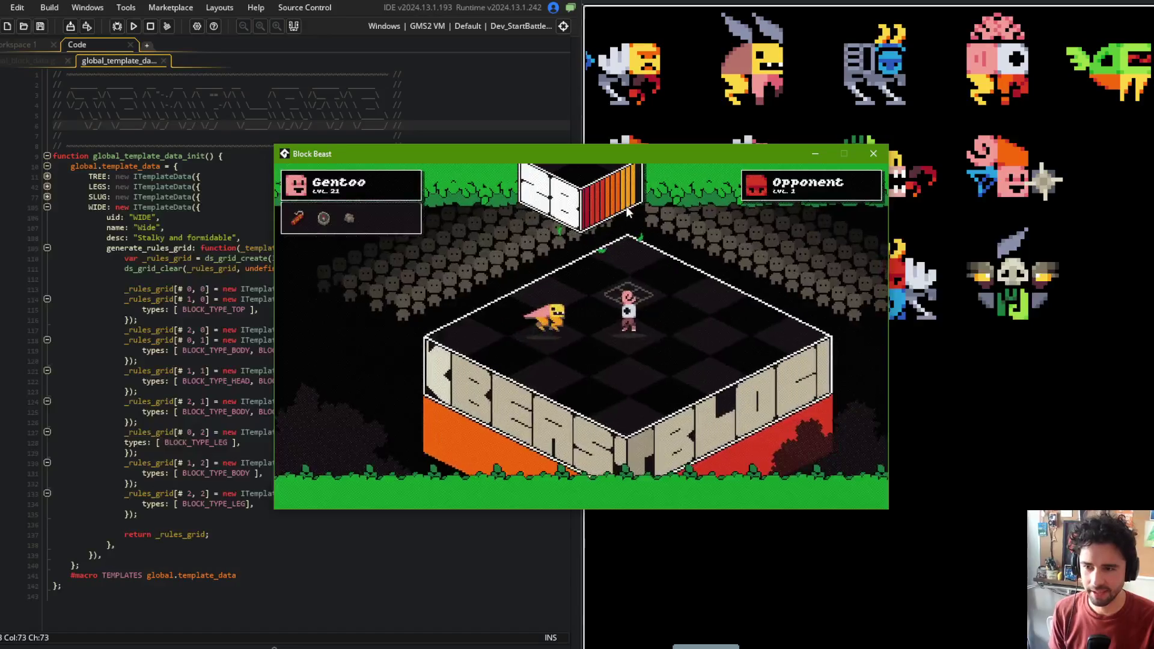
left_click(614, 343)
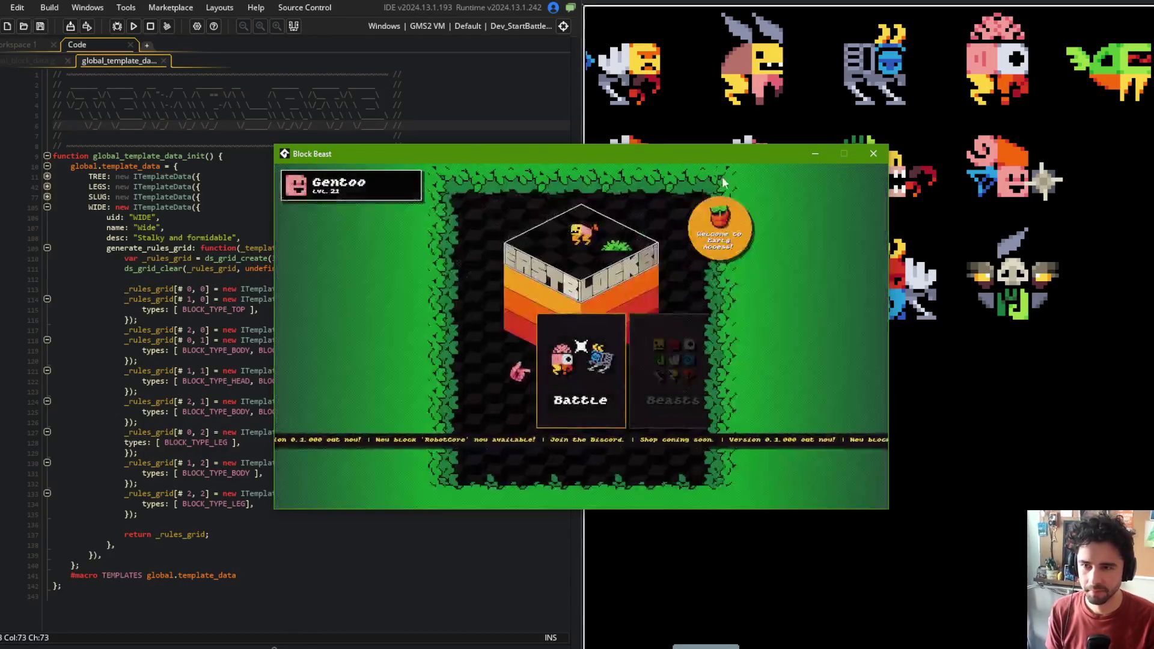
left_click(644, 360)
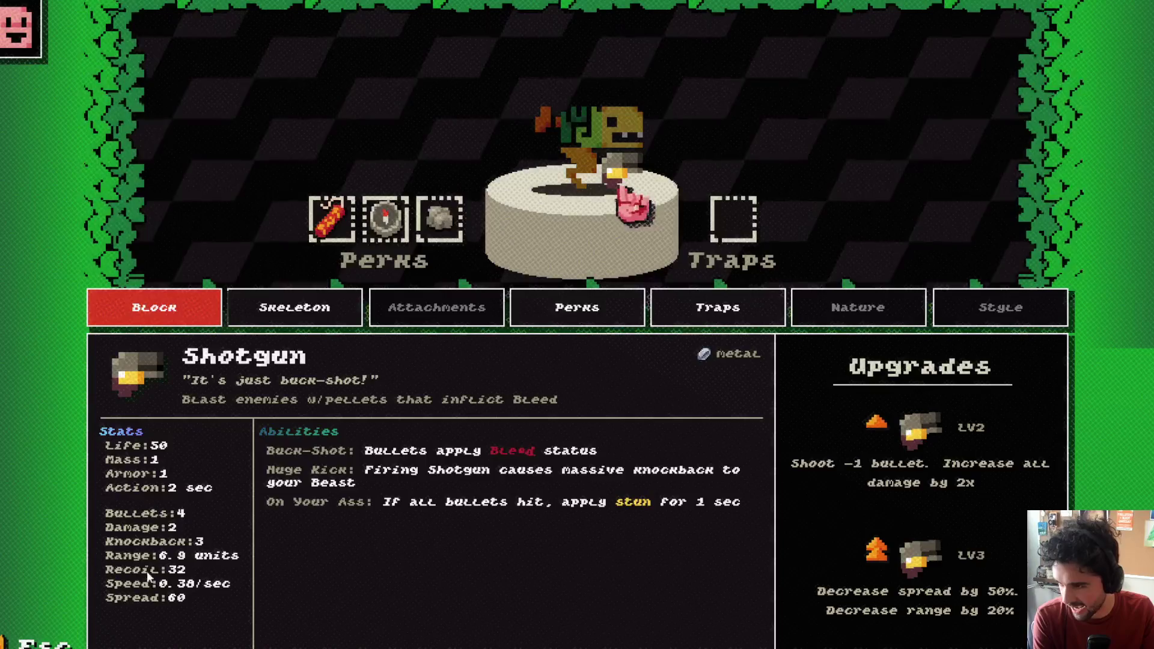
Equip the Fire Trap from the Traps list and return to the Shotgun block details
left_click(619, 309)
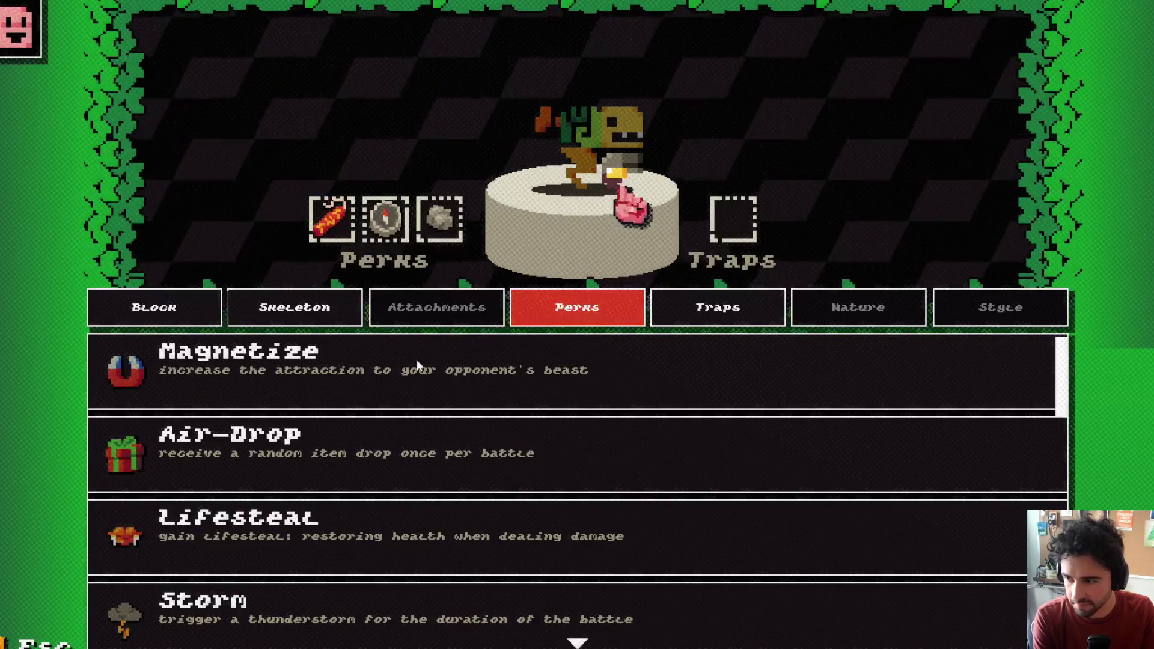
scroll(449, 398, "down", 8)
scroll(449, 431, "up", 6)
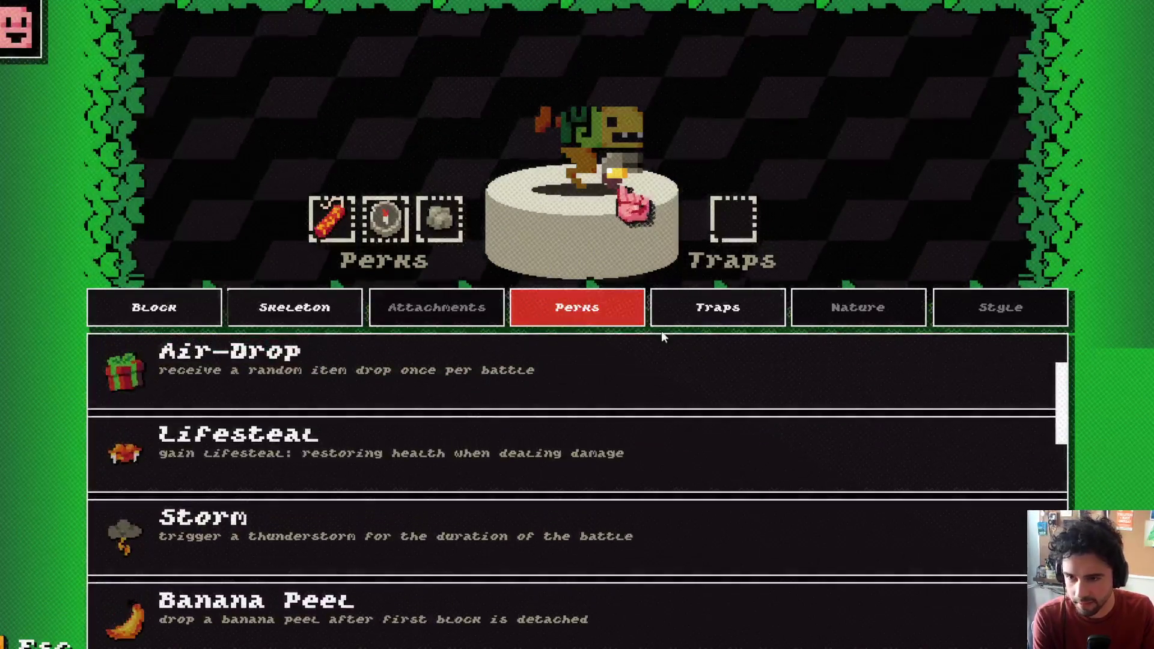
left_click(697, 307)
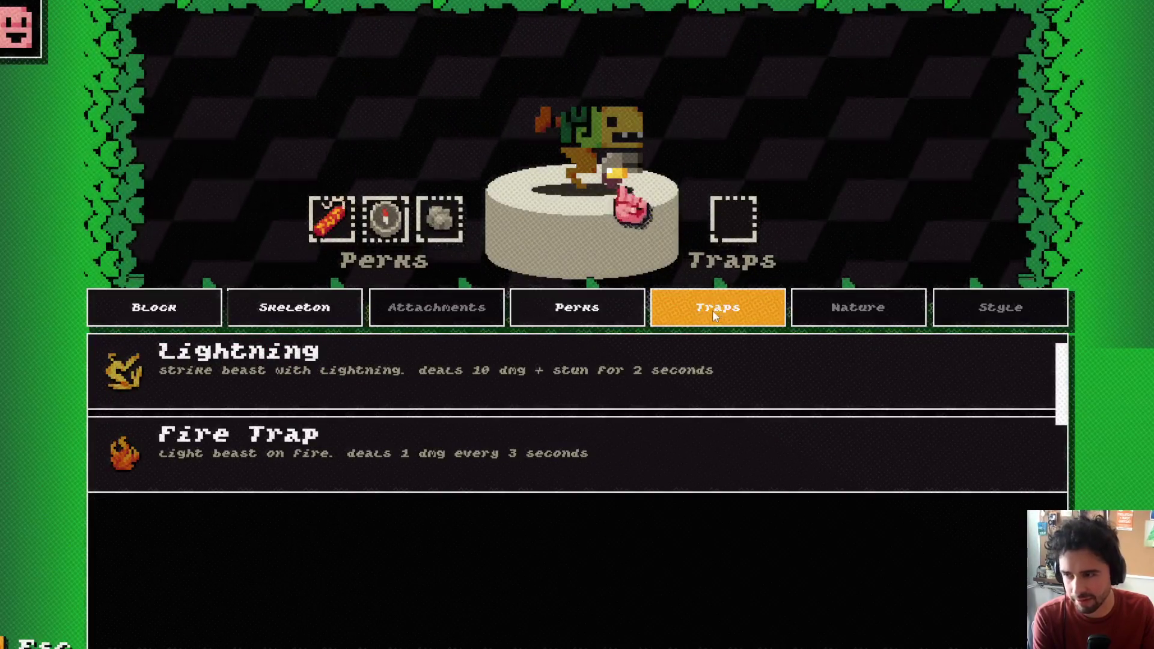
left_click(583, 431)
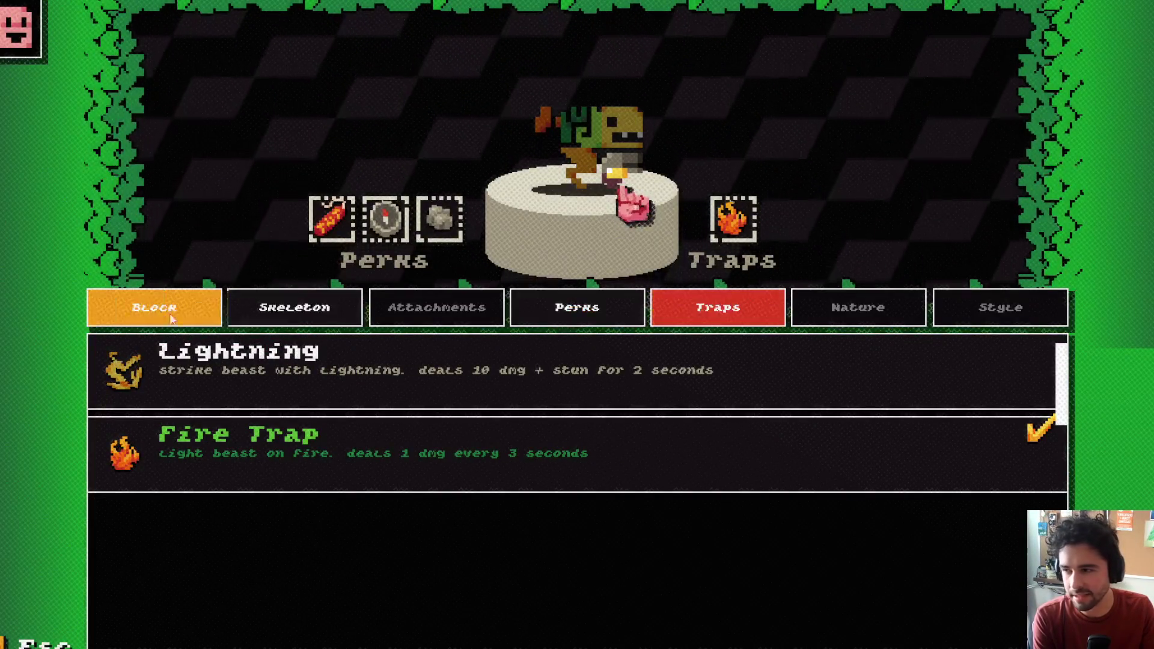
left_click(154, 307)
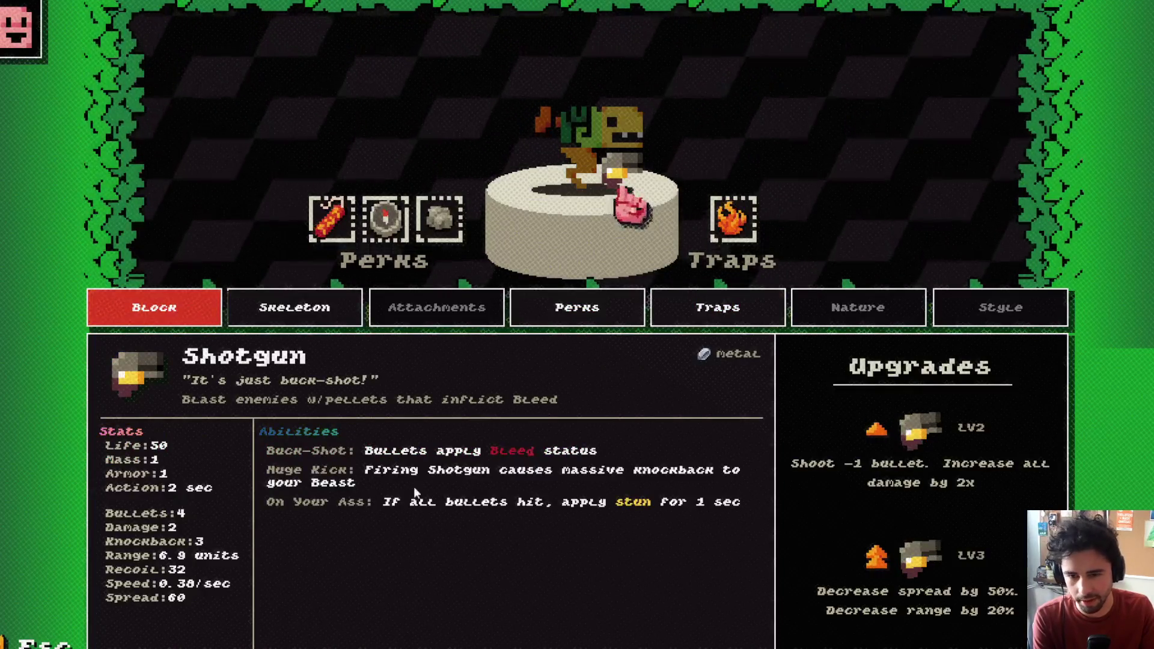
Escape out of the beast editor back to the main menu
key("Escape")
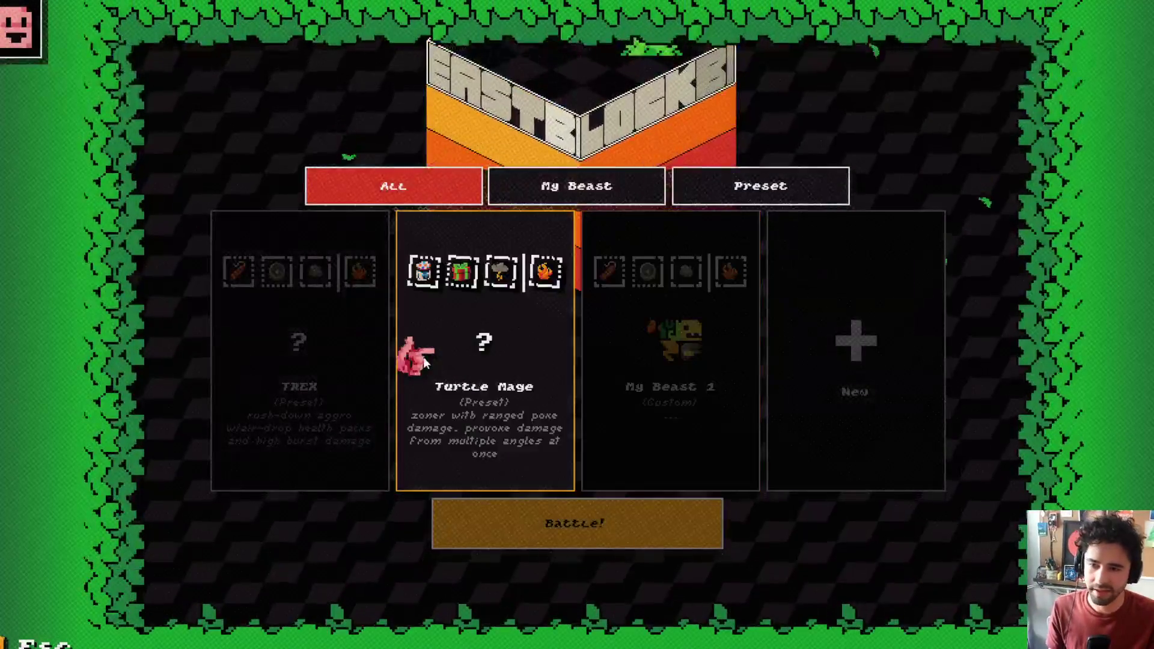
key("Escape")
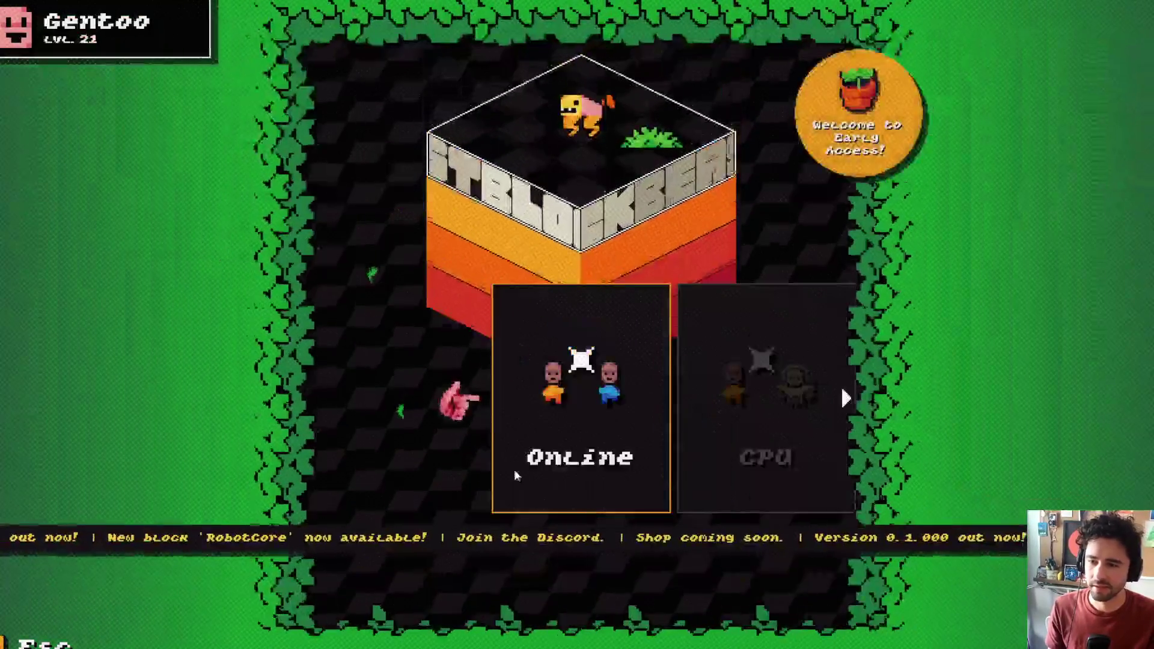
key("Escape")
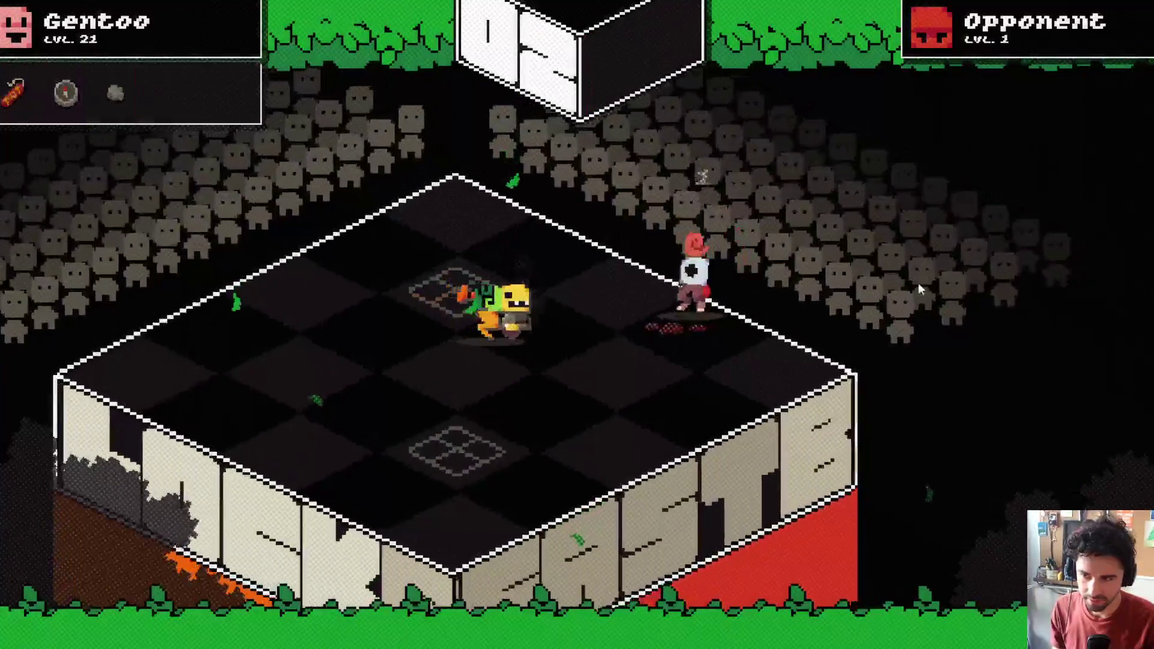
Pause the arena battle against the level 1 opponent with Escape
key("Escape")
Leave the battle, look up the Shotgun block in the Library, and return to the main menu
key("Return")
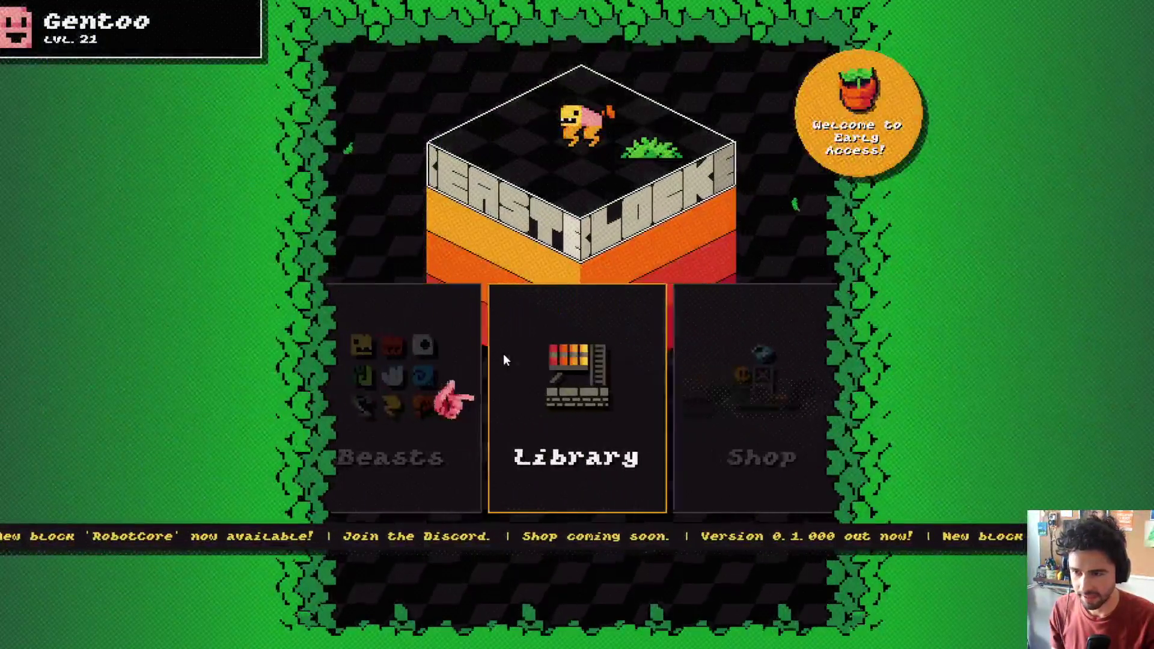
left_click(504, 359)
scroll(490, 325, "down", 15)
scroll(482, 372, "up", 10)
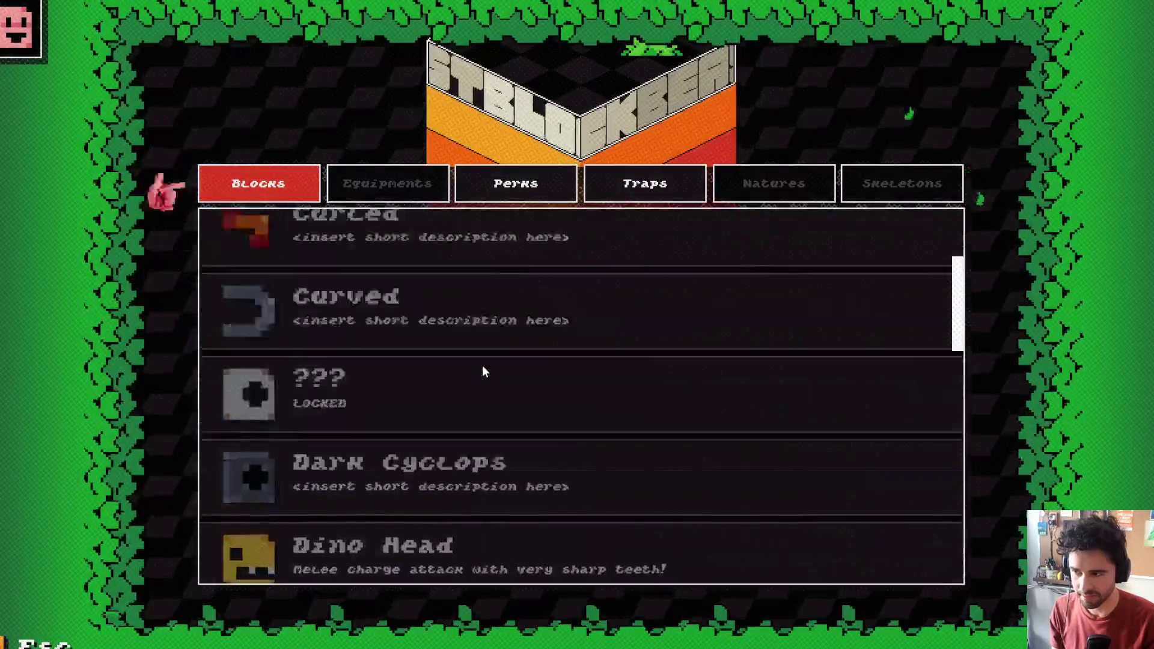
scroll(483, 372, "down", 9)
scroll(482, 367, "down", 12)
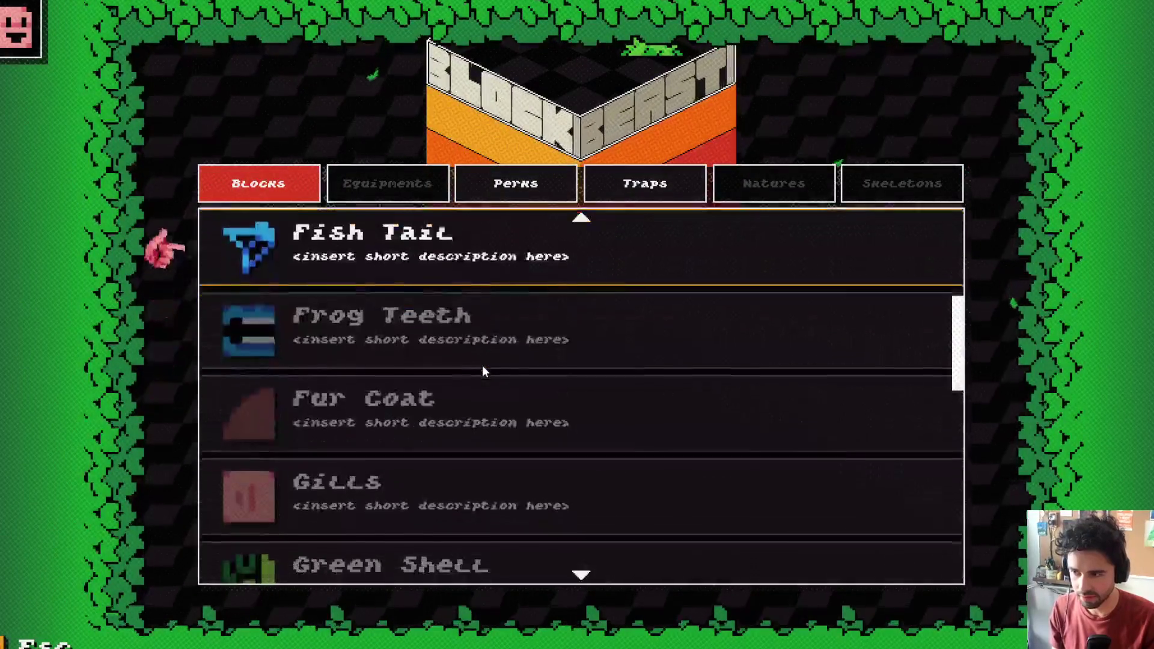
scroll(482, 368, "up", 1)
left_click(482, 368)
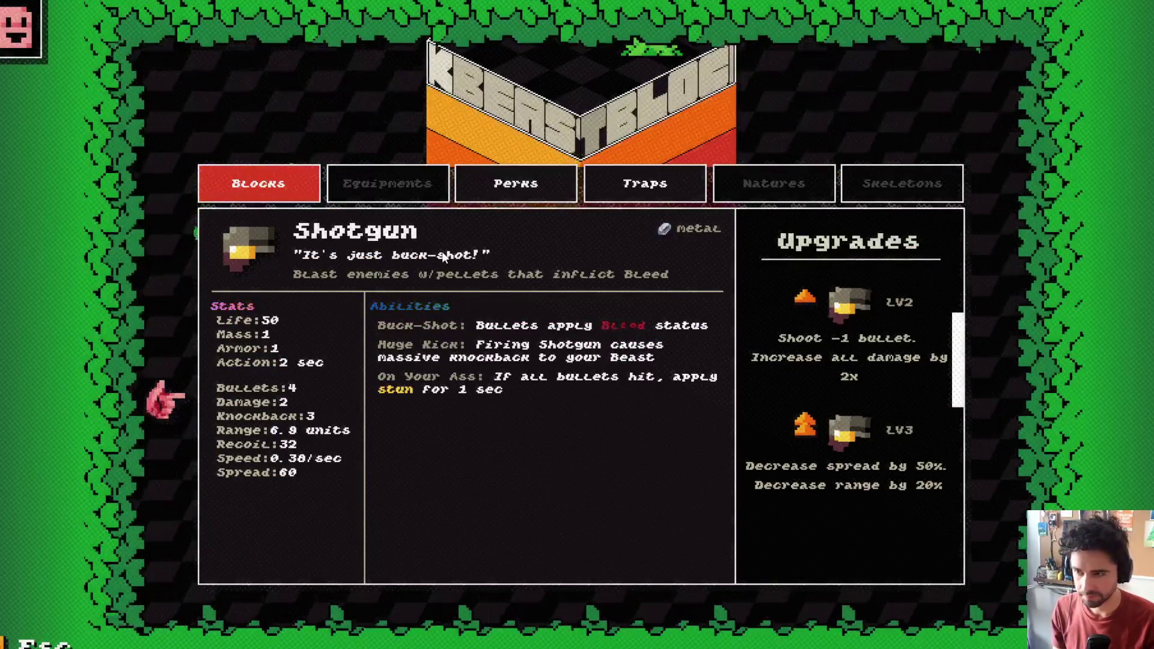
key("Escape")
Start a saved replay from the Replays list and abort the resulting code error crash
key("Right")
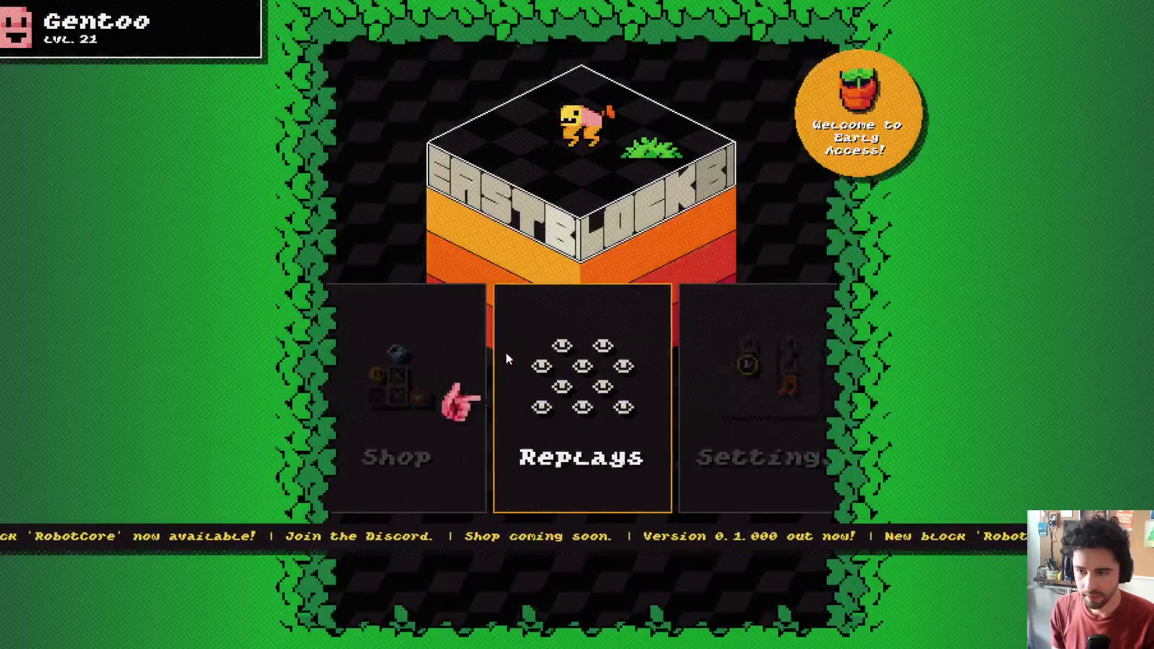
key("Return")
scroll(589, 151, "down", 10)
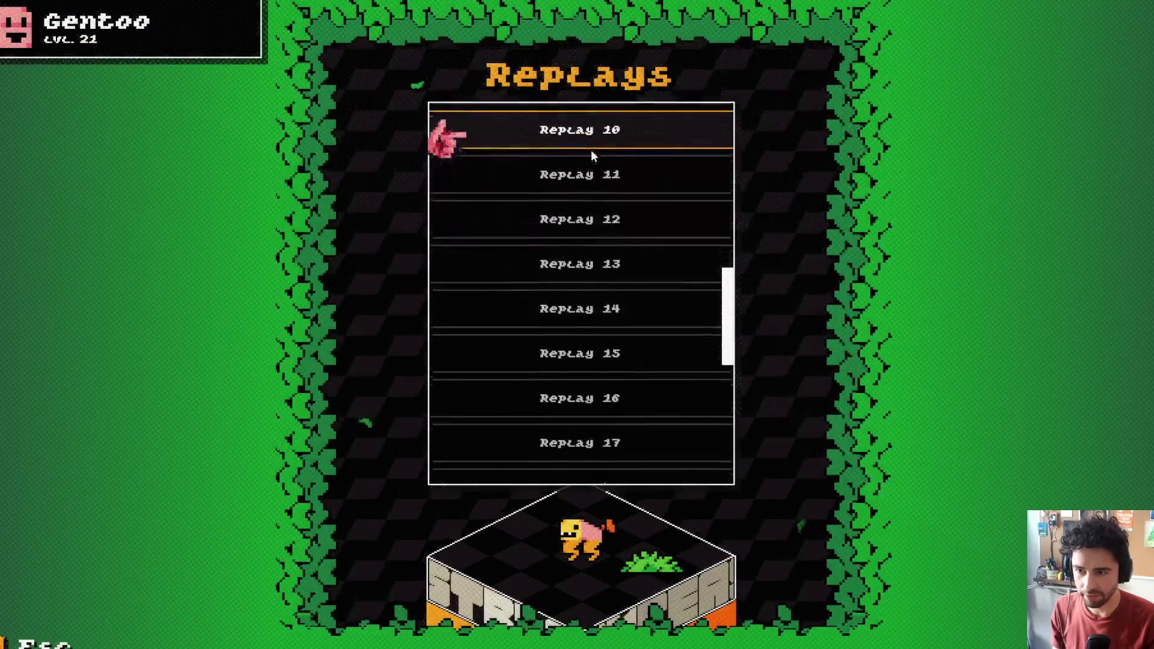
left_click(590, 150)
scroll(629, 175, "up", 15)
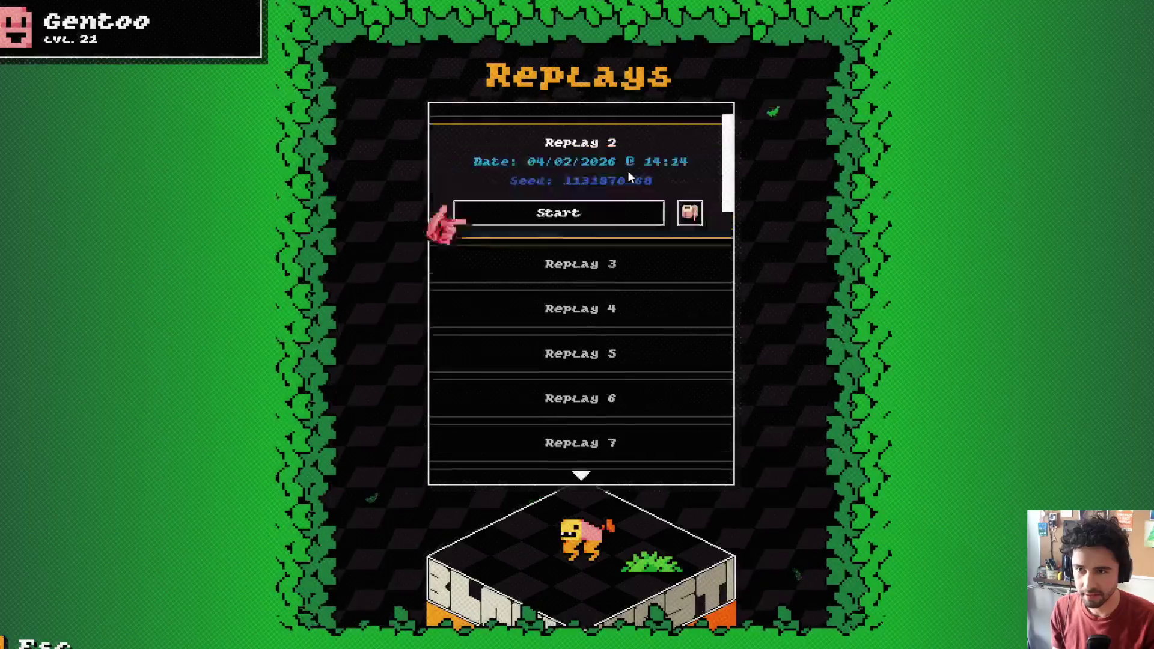
left_click(637, 200)
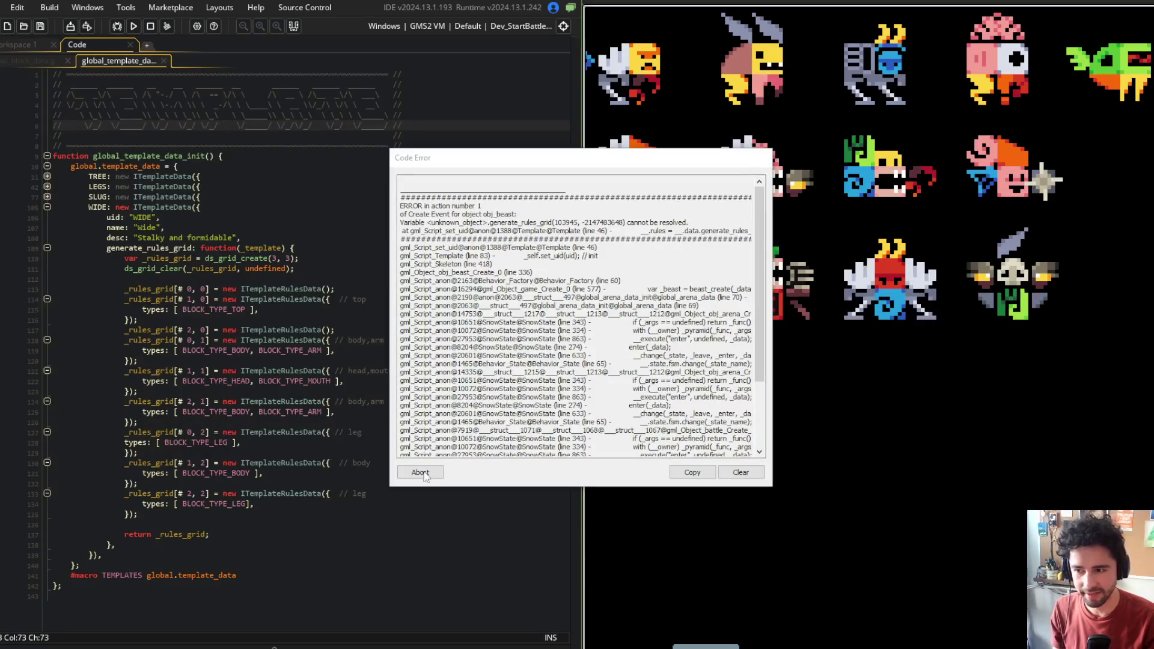
left_click(420, 472)
left_click(262, 238)
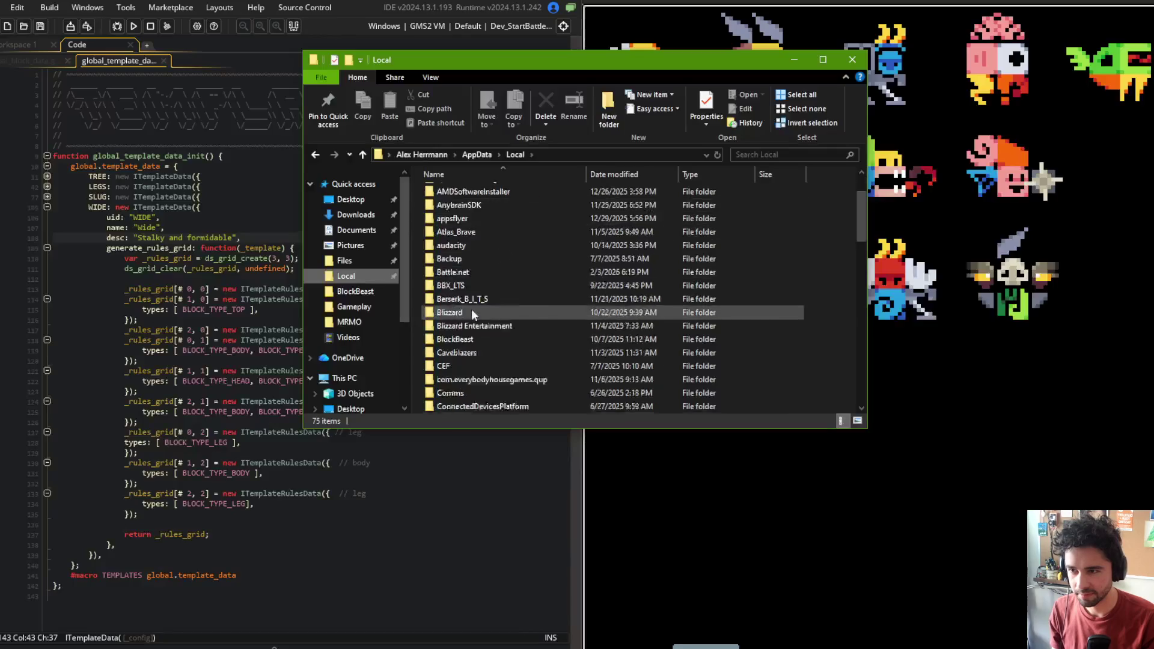
scroll(471, 309, "down", 10)
Browse AppData\Local\BlockBeast through default\BlockBeast\save\0.0.00 into the replays folder
scroll(482, 369, "up", 10)
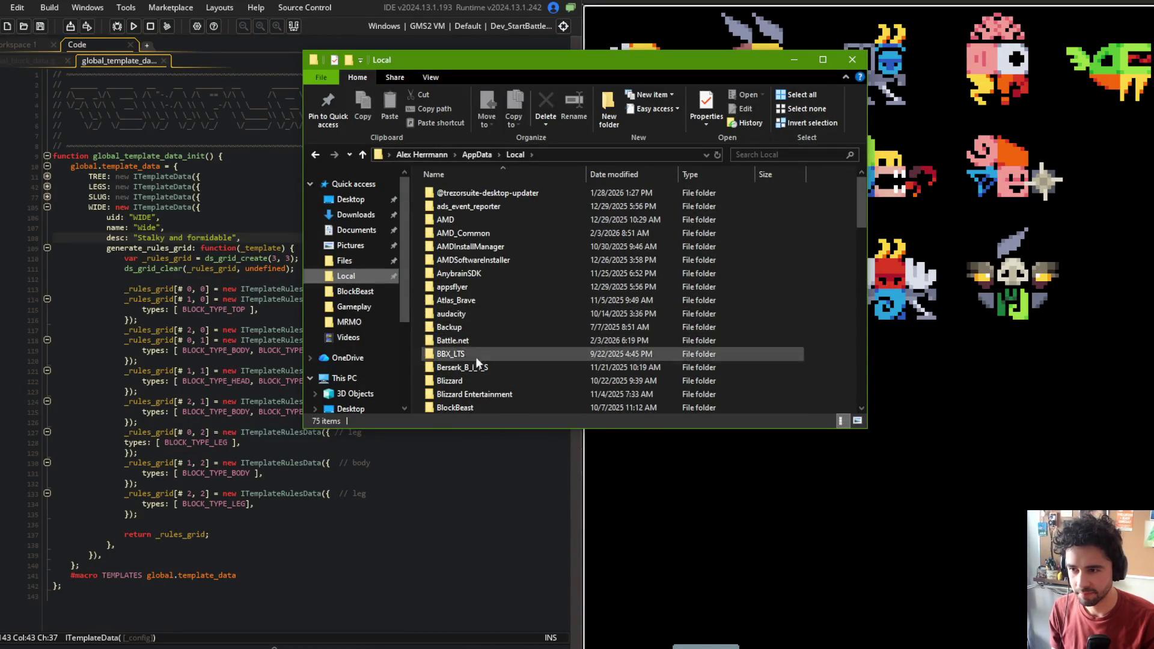
double_click(467, 407)
double_click(464, 206)
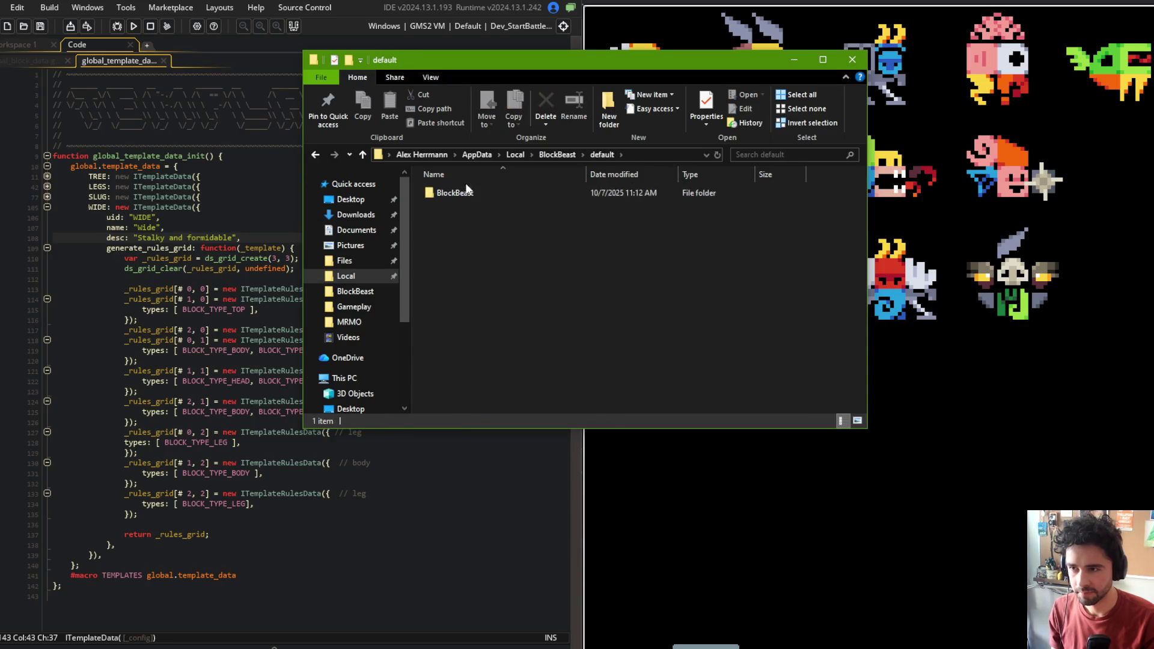
double_click(466, 191)
double_click(465, 191)
double_click(464, 191)
double_click(464, 191)
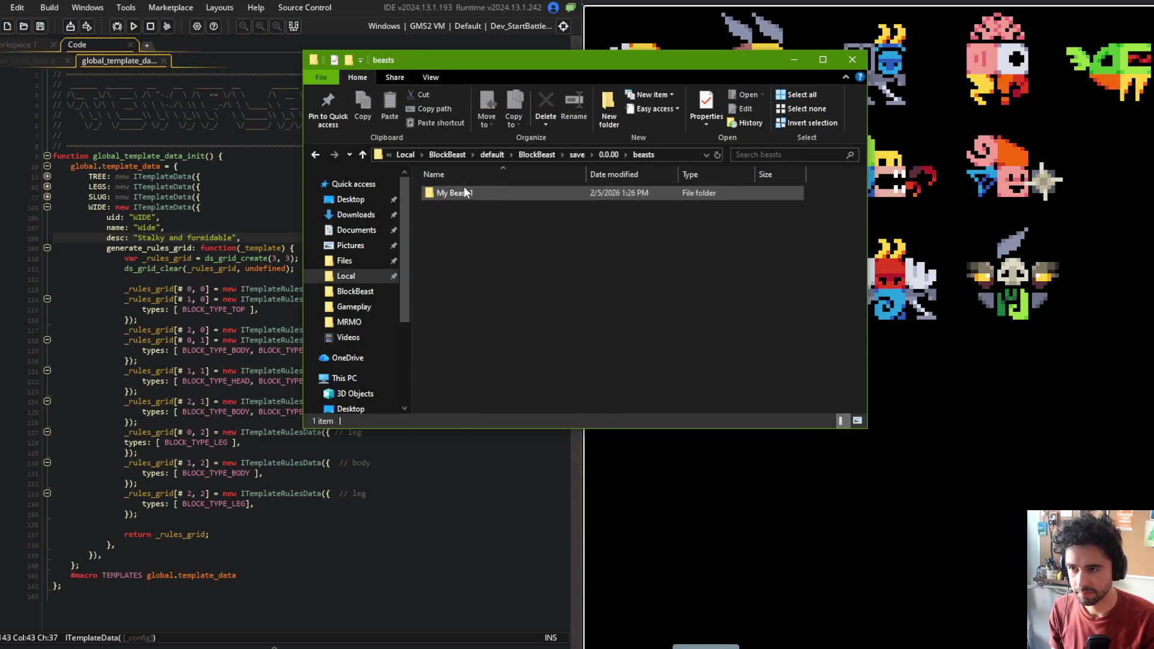
left_click(492, 156)
left_click(518, 156)
double_click(473, 191)
double_click(464, 193)
double_click(463, 194)
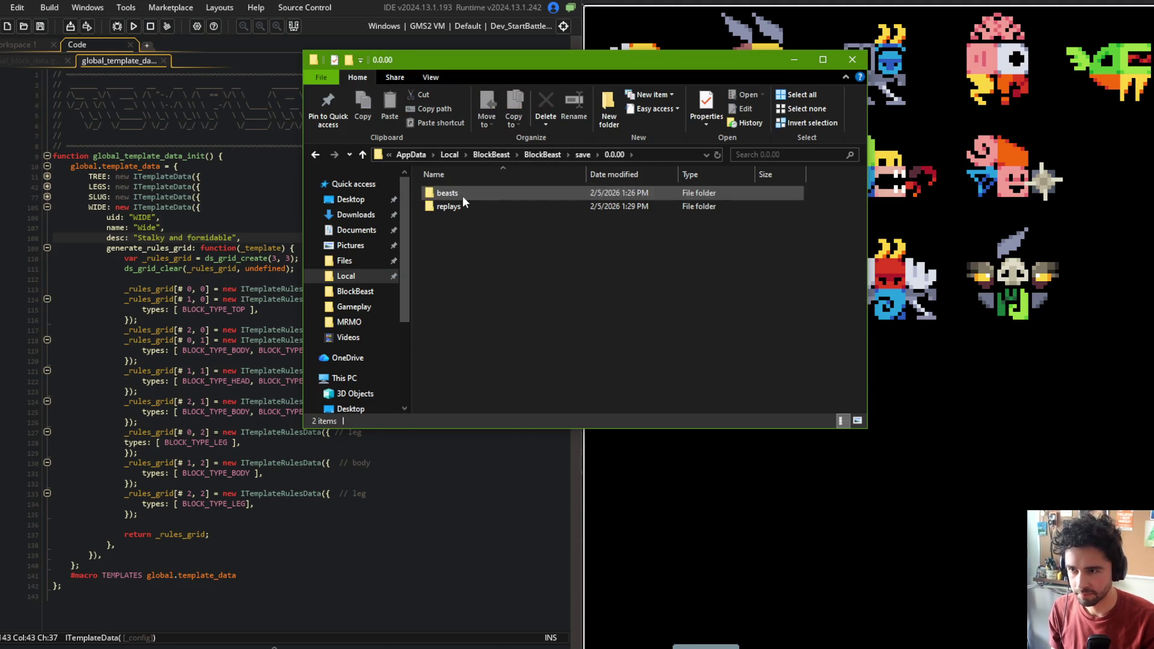
double_click(459, 206)
Select all 20 replay folders, delete them, and move Explorer aside to return to the code
left_click(466, 340)
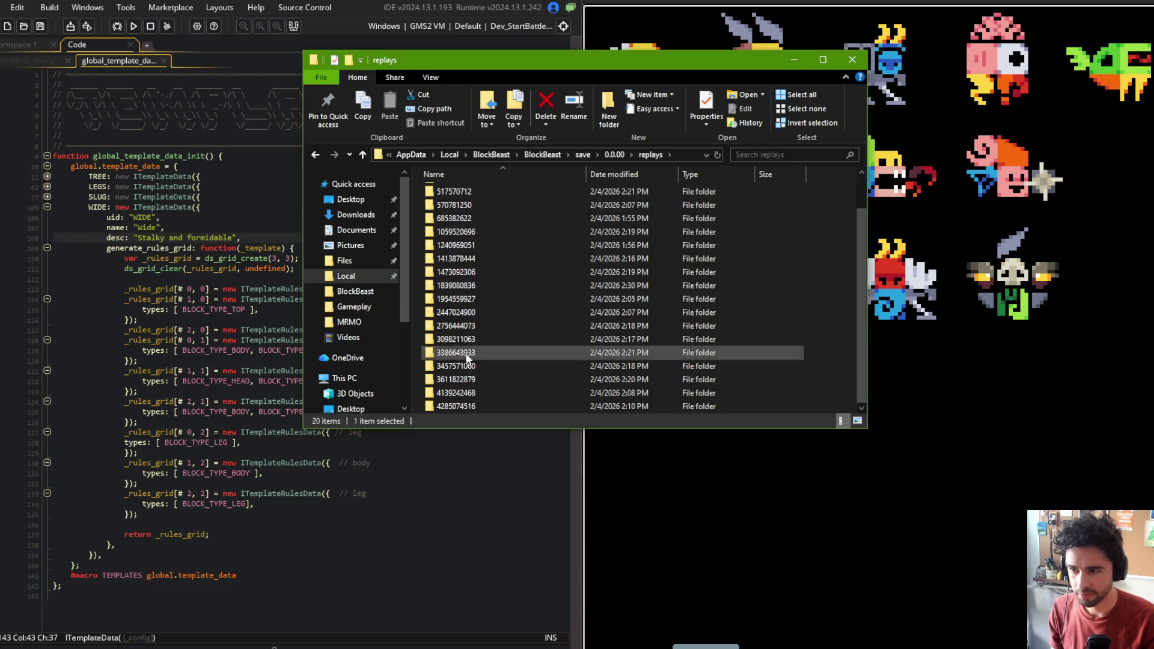
left_click(461, 406)
key("ctrl+a")
key("Delete")
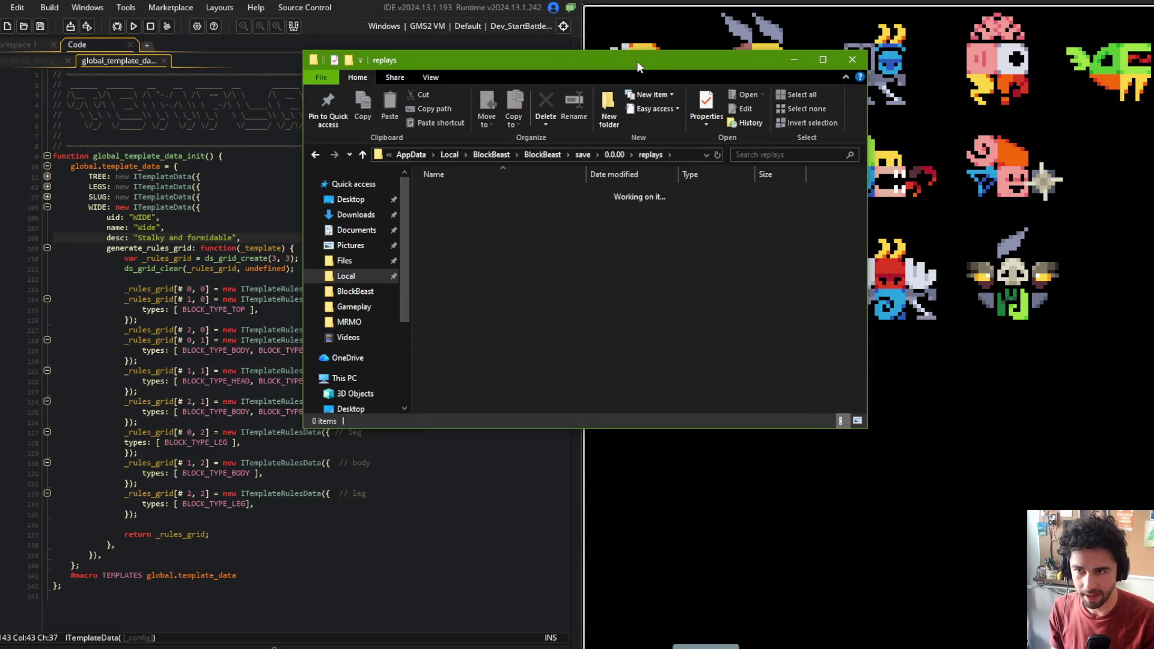
left_click_drag(640, 58, 671, 125)
left_click(188, 115)
left_click(277, 156)
key("ctrl+shift+f")
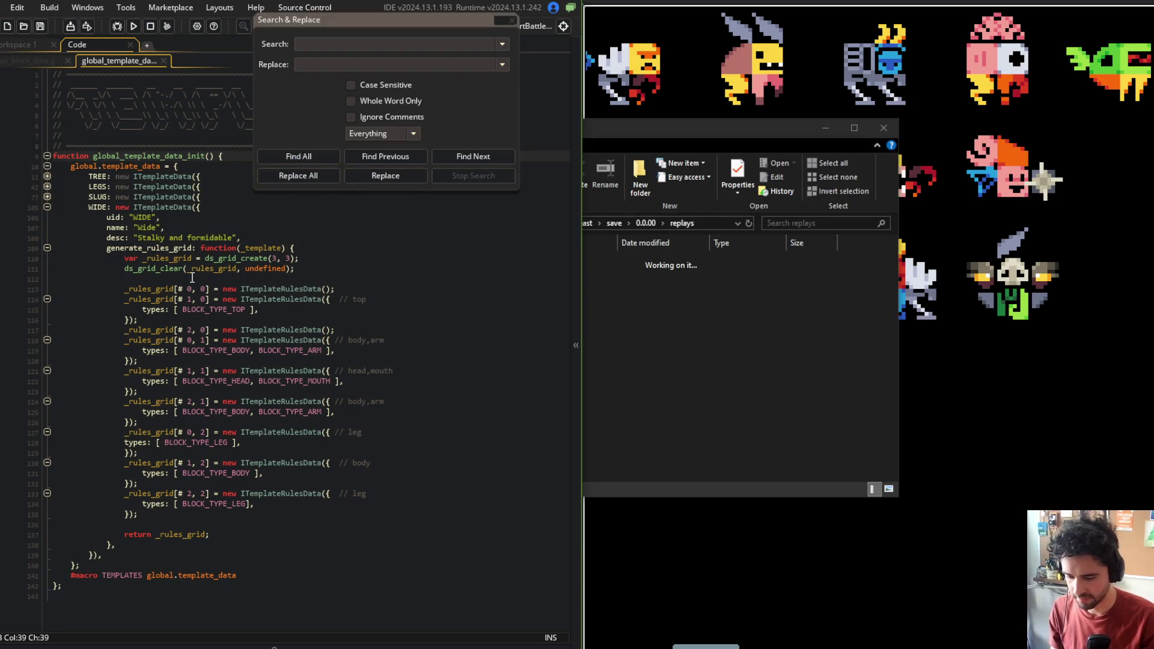
Find ord("S") across the project, expand battle Create's replay_save() shortcut, and run a new build
left_click(188, 146)
left_click(513, 21)
left_click(210, 238)
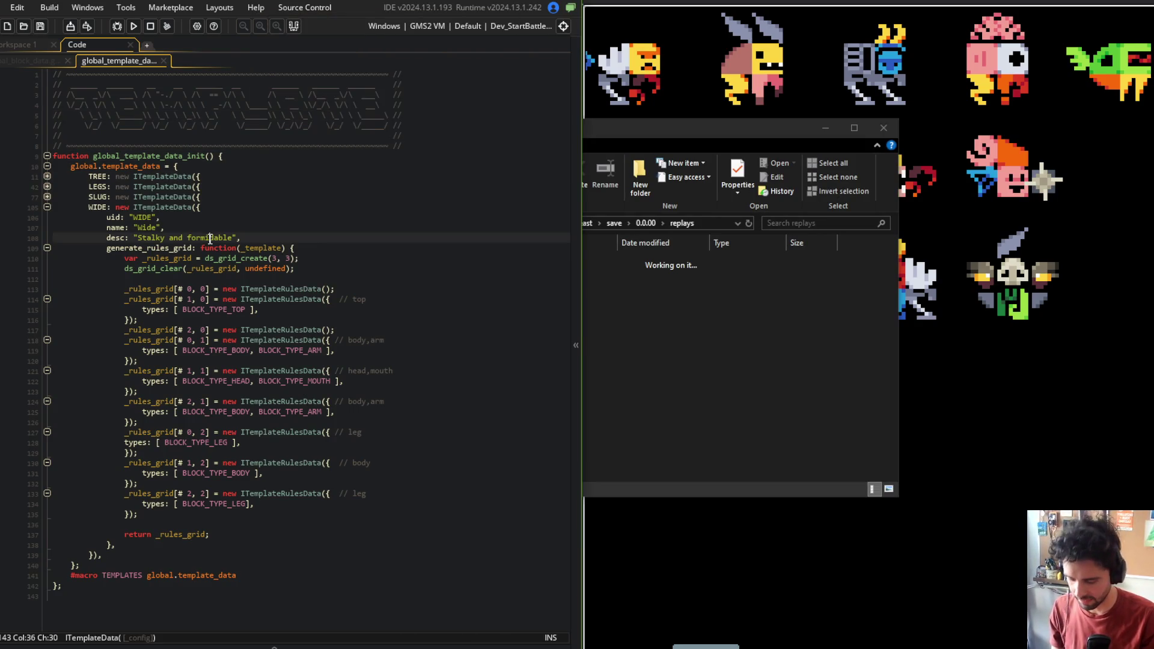
left_click(134, 198)
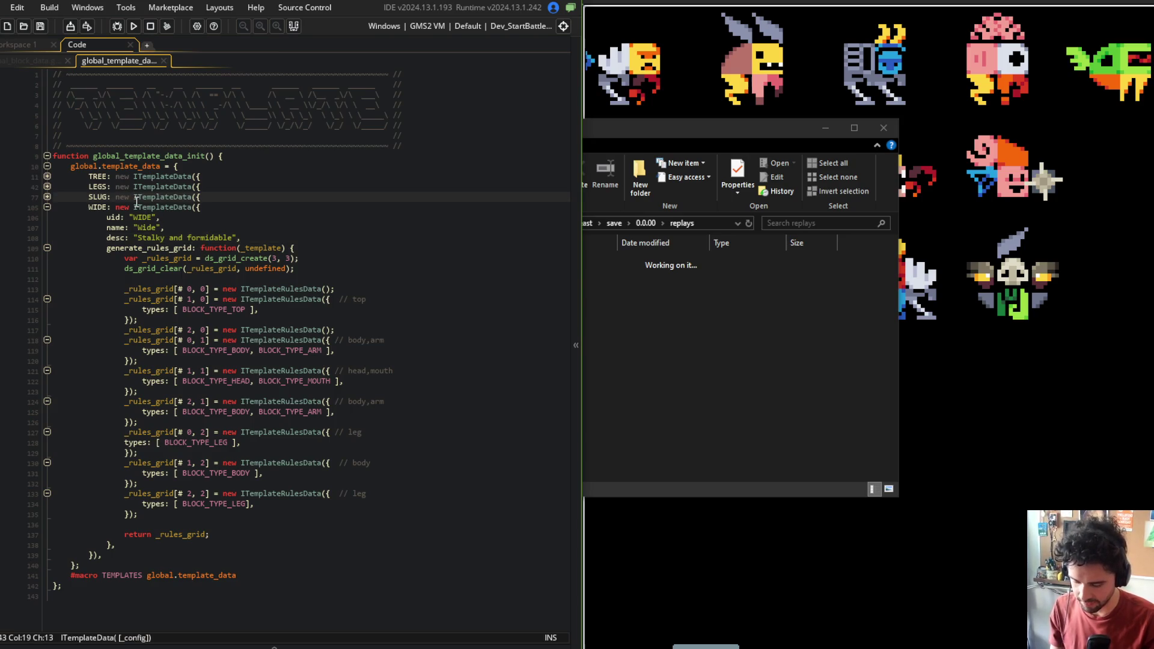
key("ctrl+f")
type("ord(\"S\"")
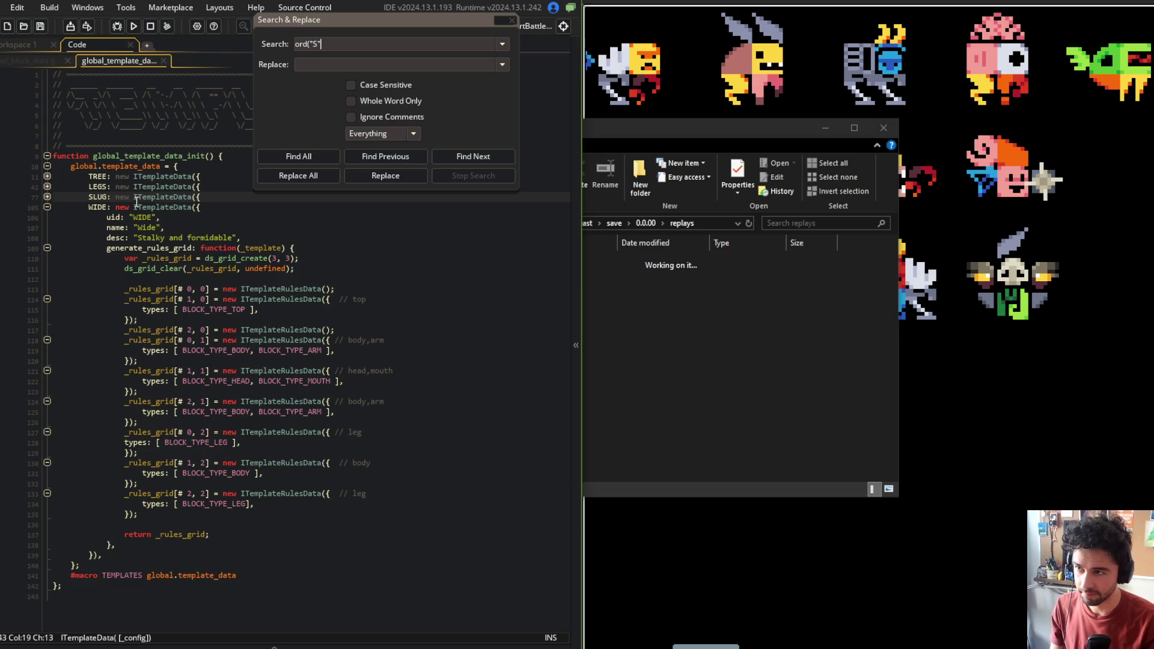
key("Return")
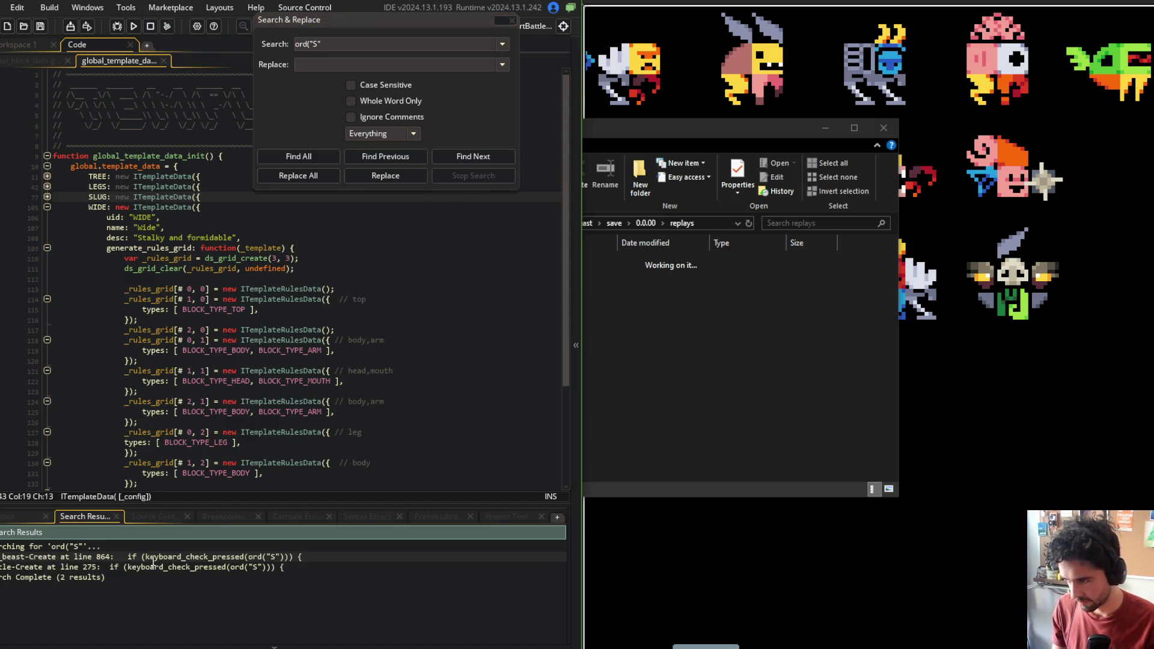
double_click(153, 568)
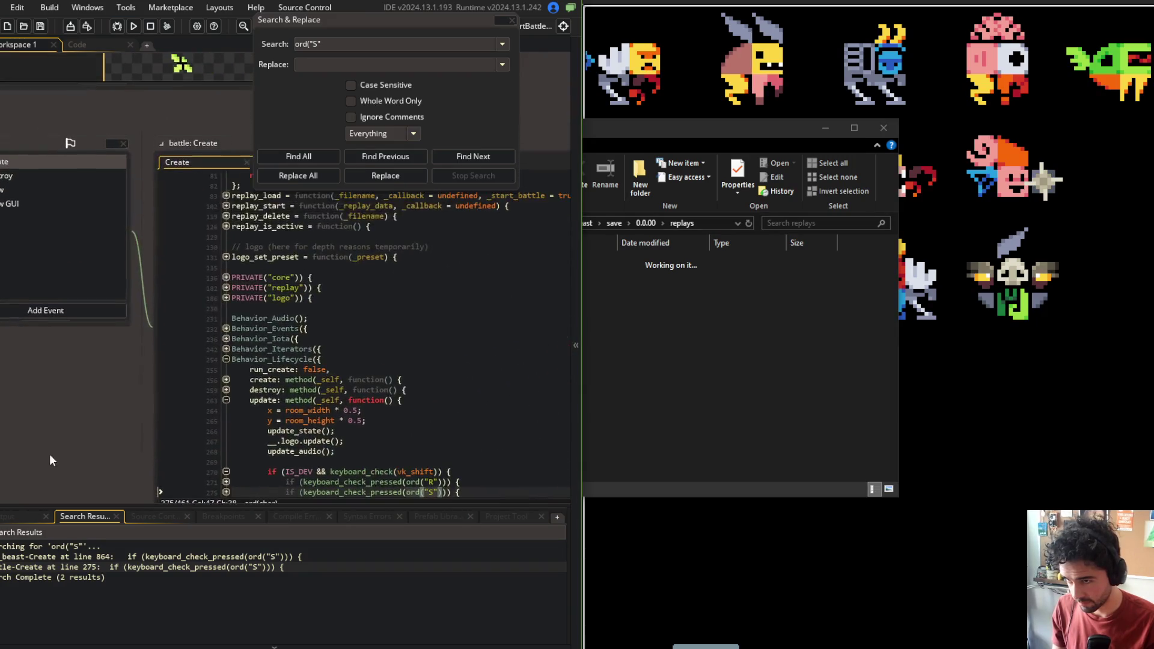
scroll(226, 334, "down", 2)
left_click(225, 326)
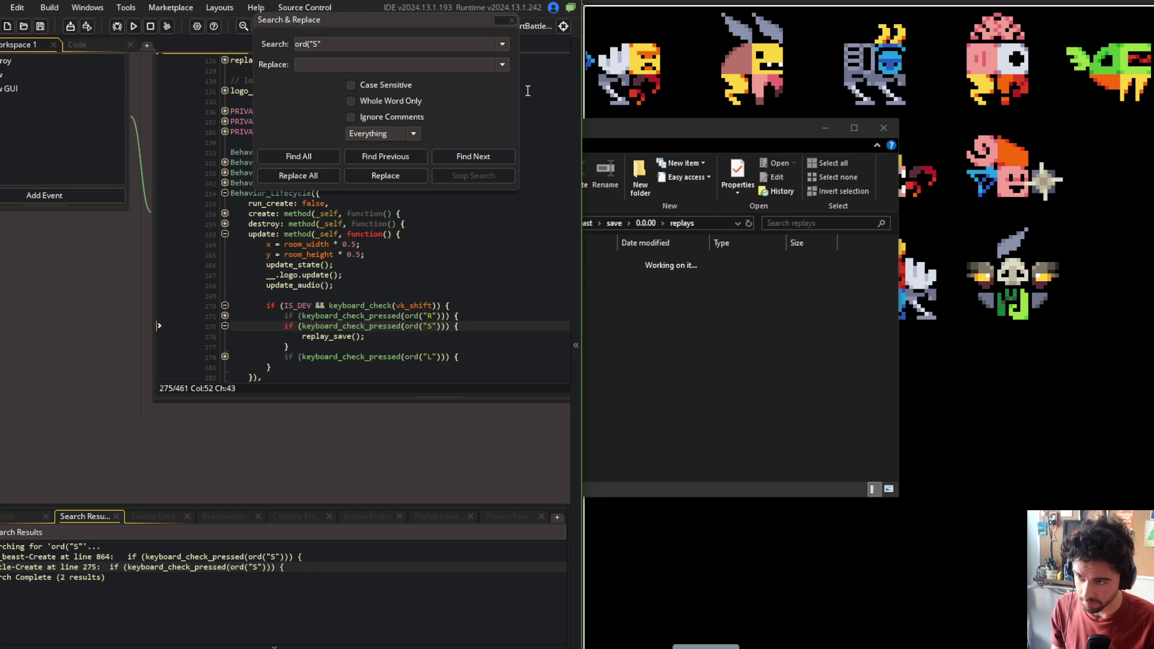
left_click(510, 20)
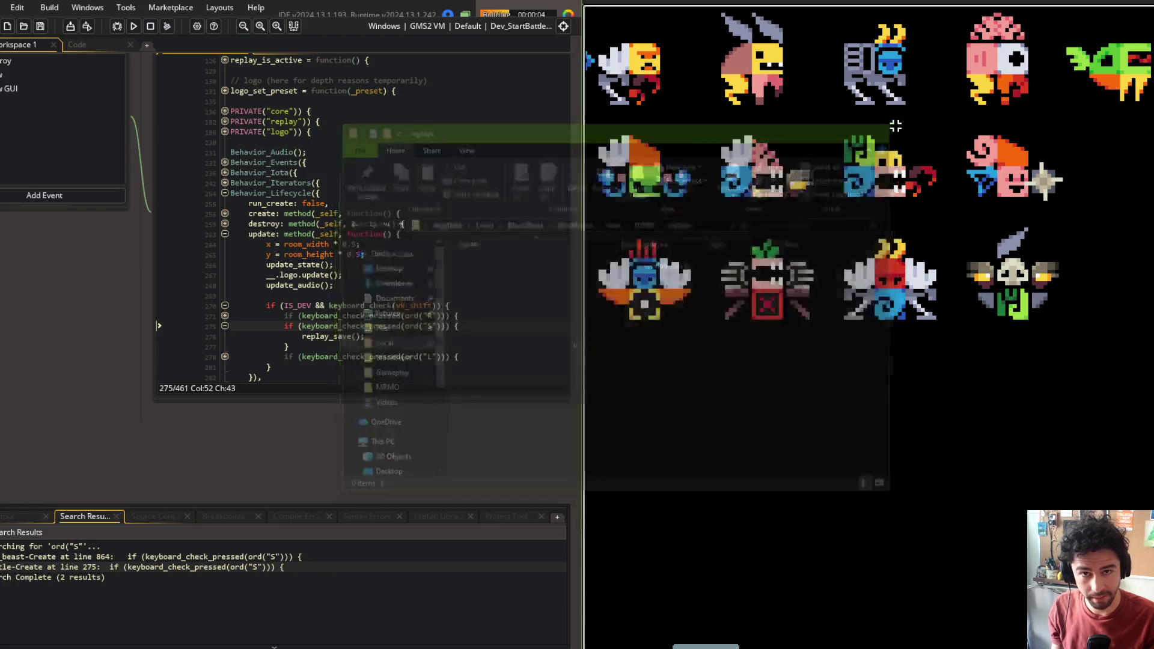
Reposition the game window, exit to the main menu, and glance at the Replays screen
left_click(479, 183)
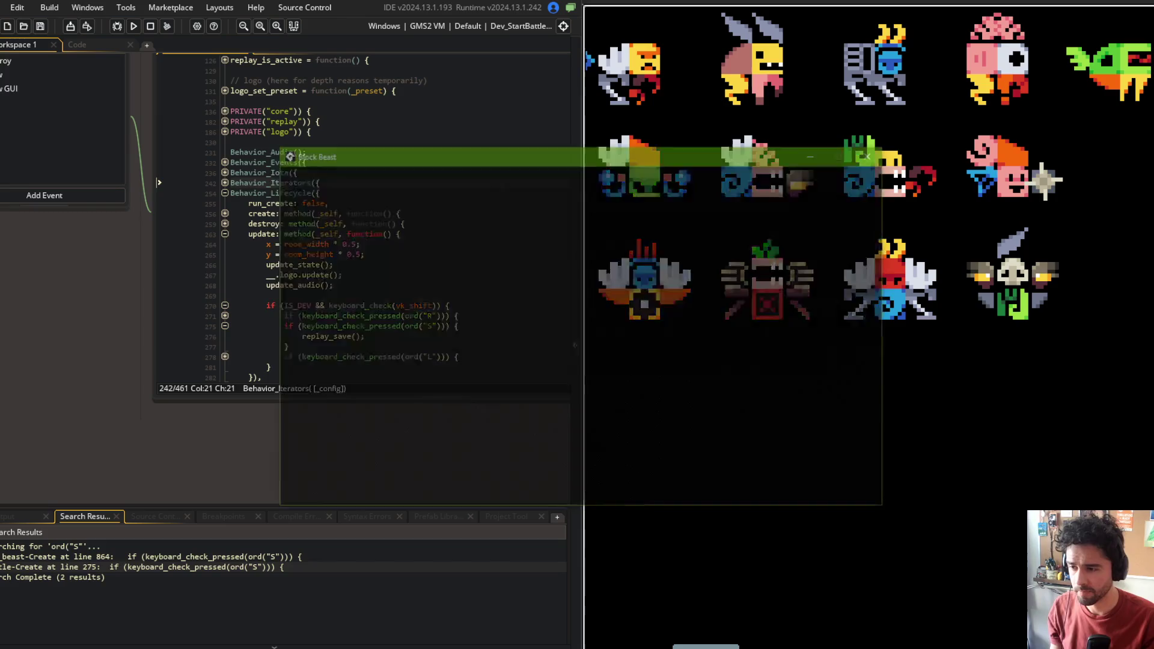
left_click_drag(461, 159, 416, 103)
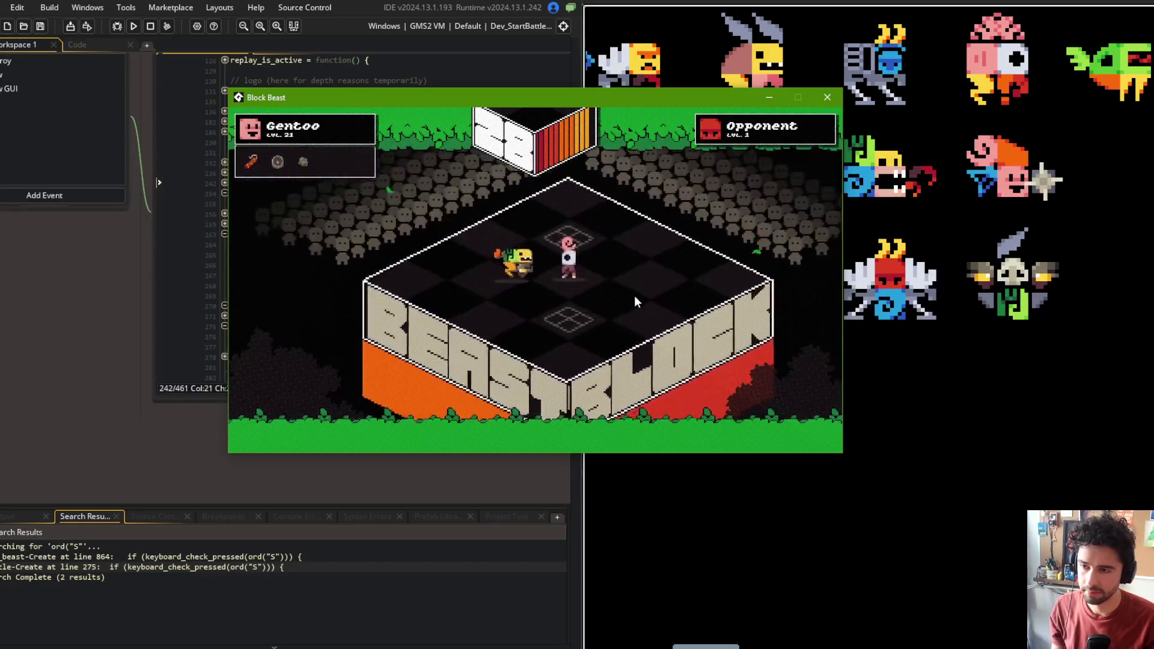
key("Escape")
left_click(585, 271)
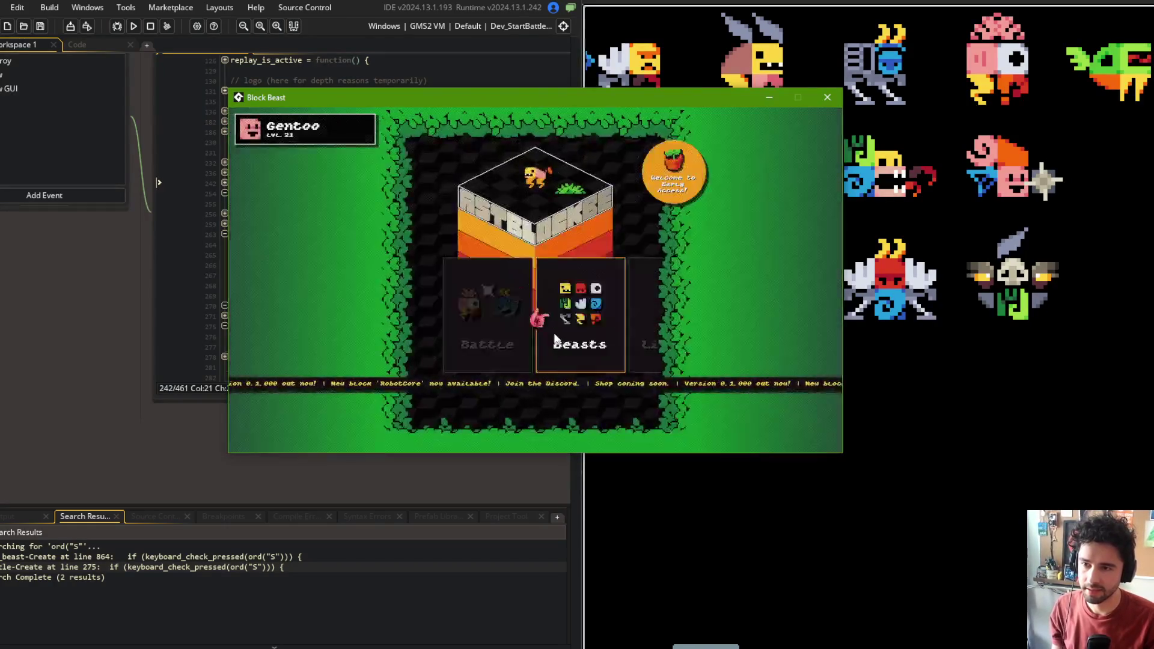
left_click(528, 311)
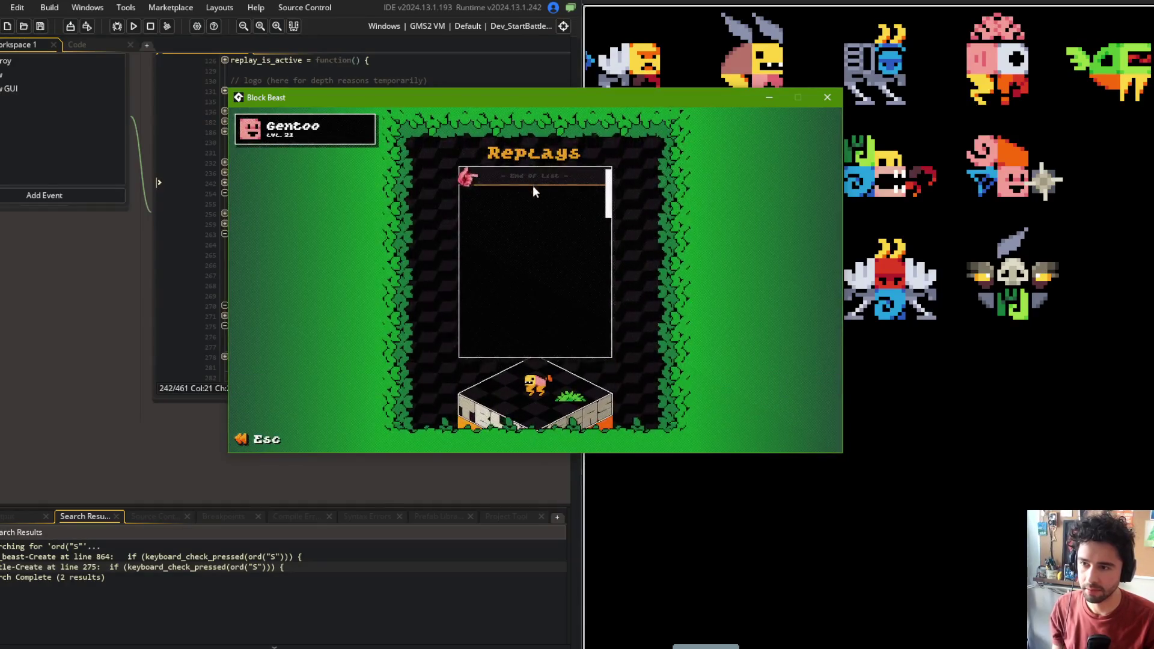
key("Escape")
Start a training battle with a chosen beast, then leave it for the main menu
left_click(539, 299)
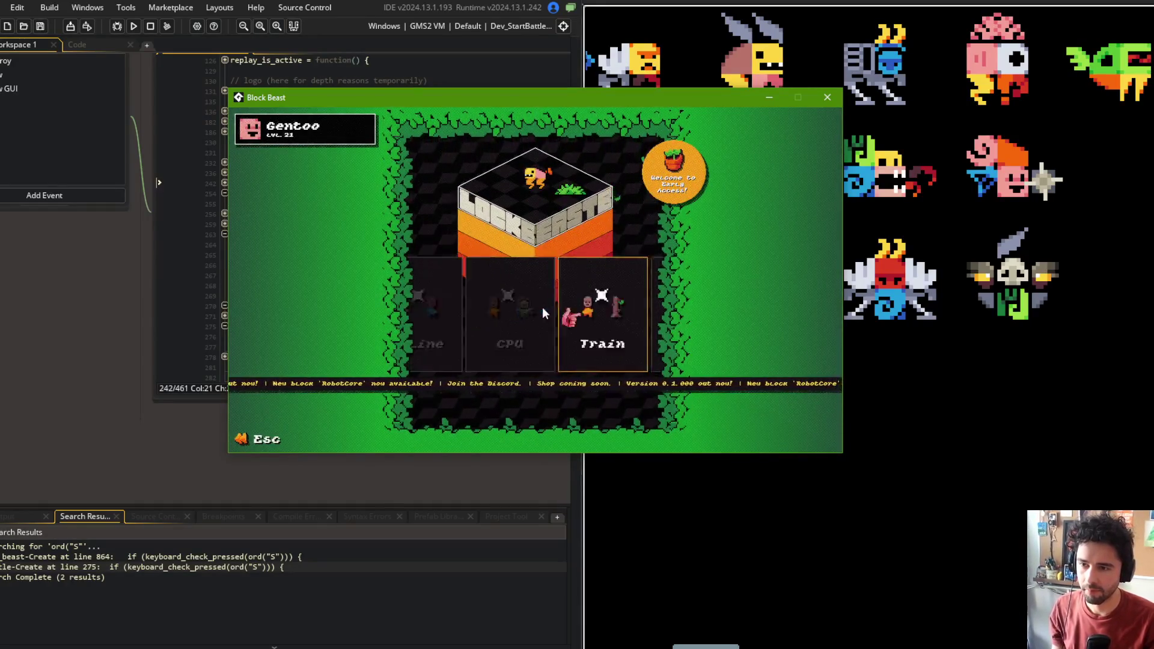
left_click(550, 317)
left_click(545, 273)
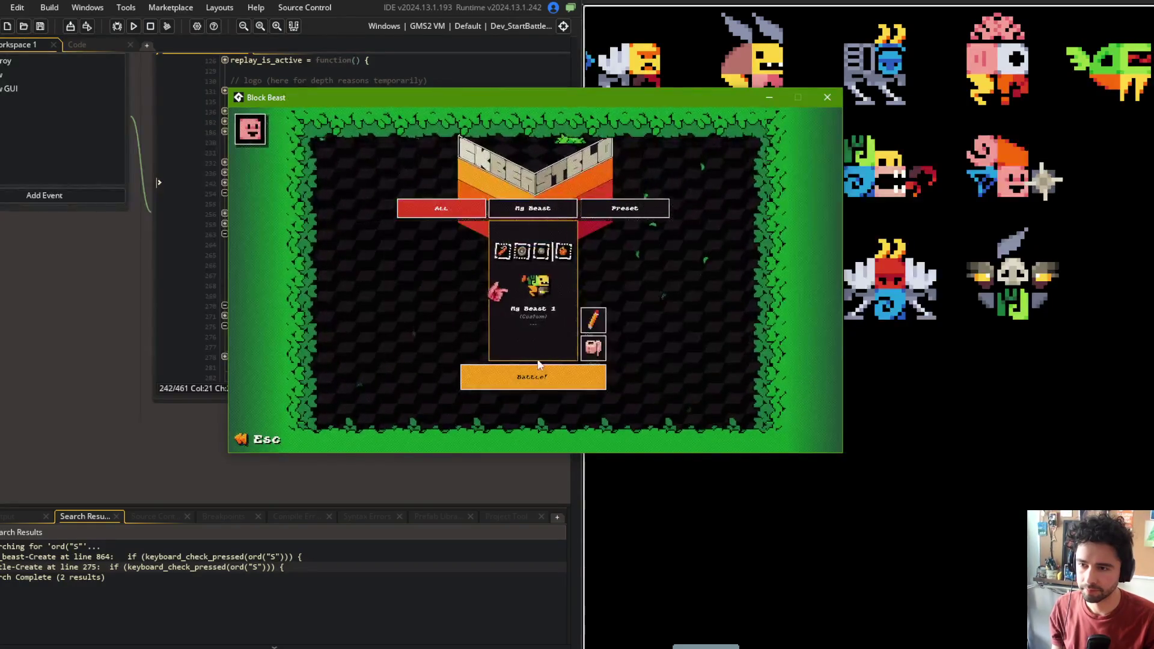
left_click(535, 334)
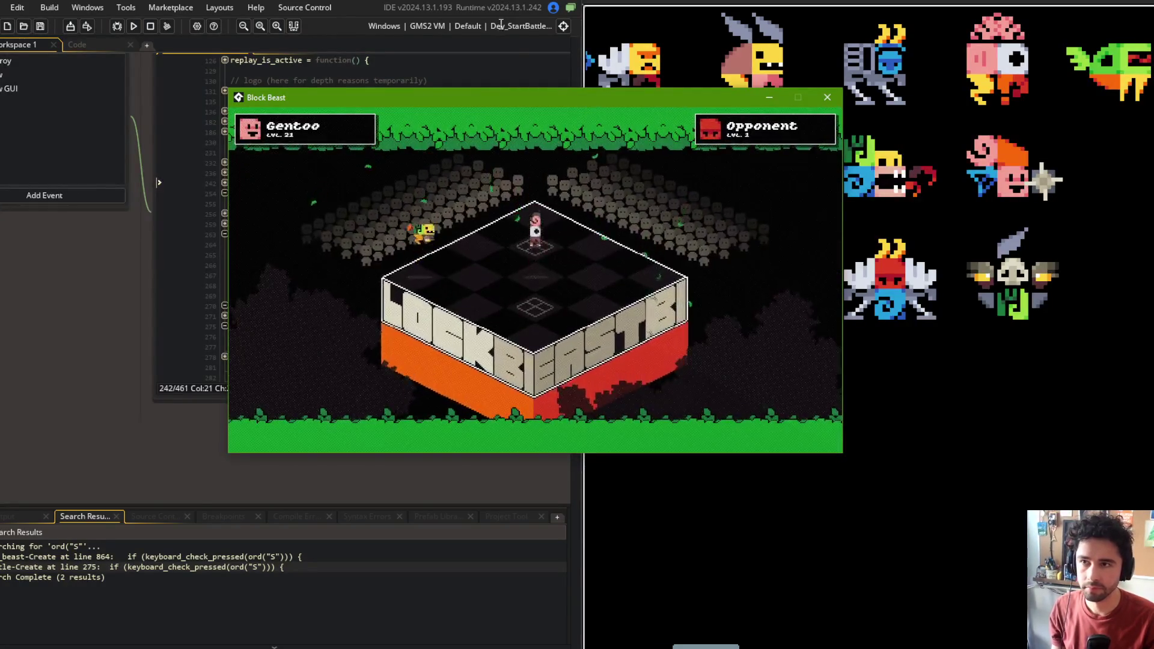
left_click_drag(503, 103, 479, 114)
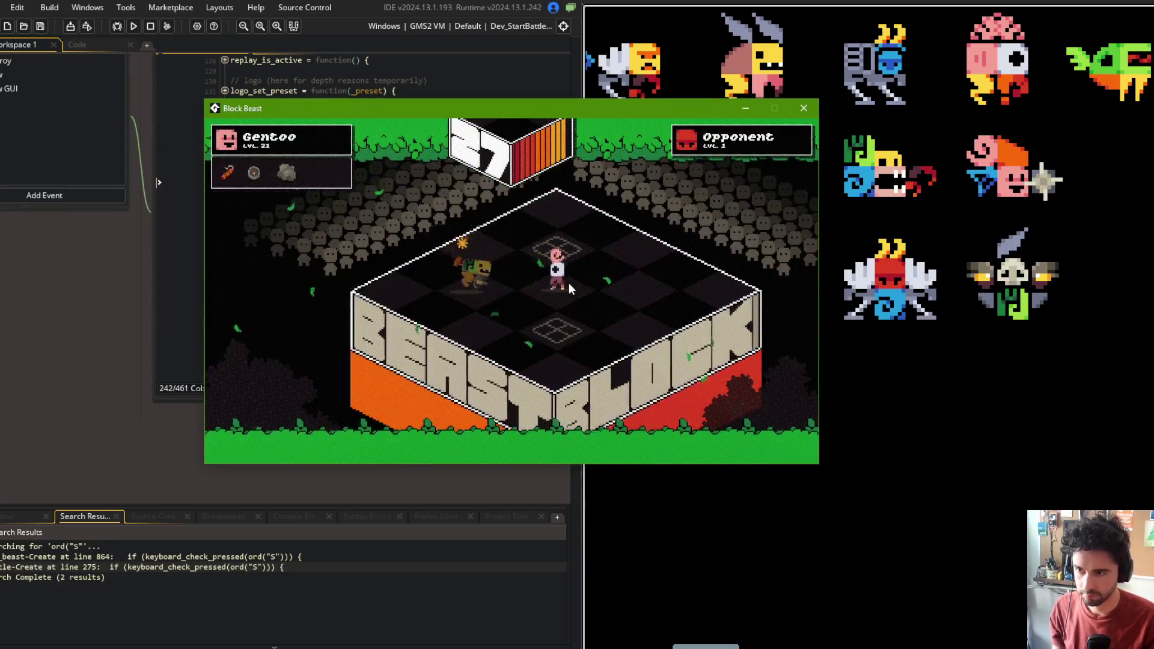
key("Escape")
key("Return")
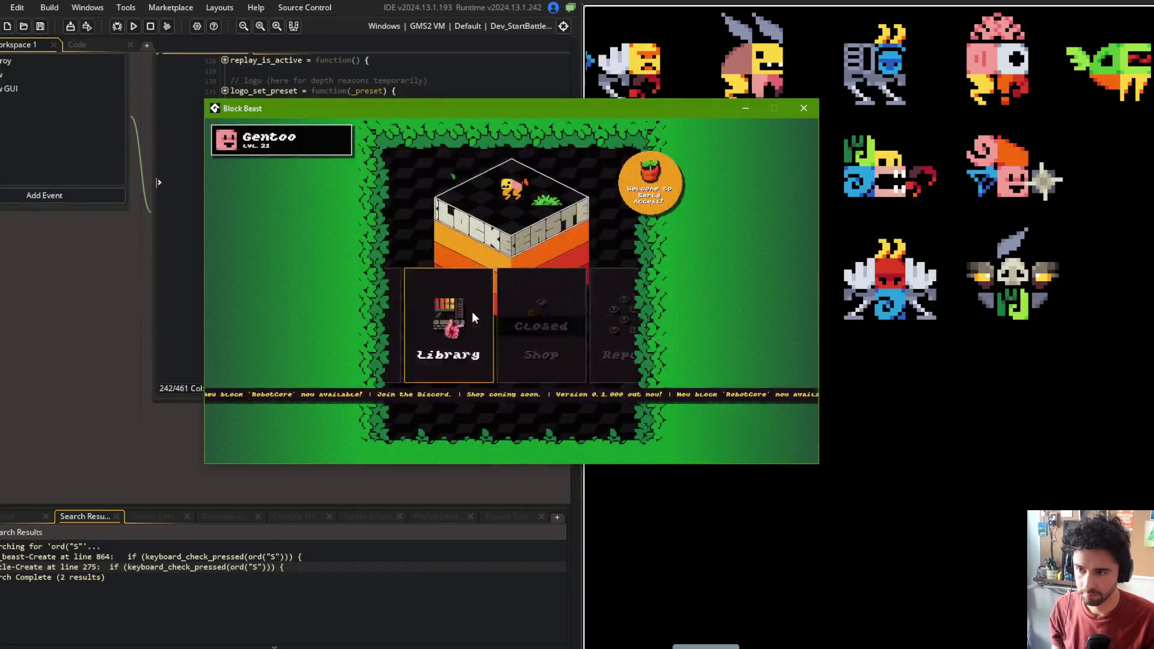
Play back the newly saved replay from the Replays list, then exit to the main menu
key("Right")
key("Return")
left_click(500, 193)
left_click(500, 218)
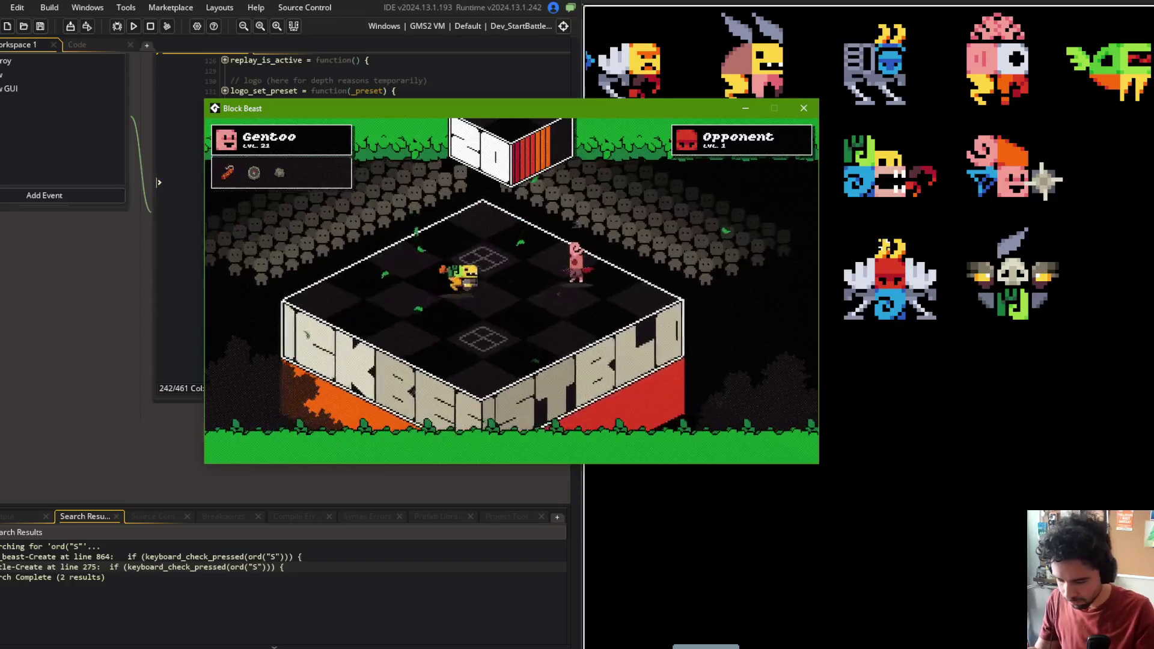
key("Escape")
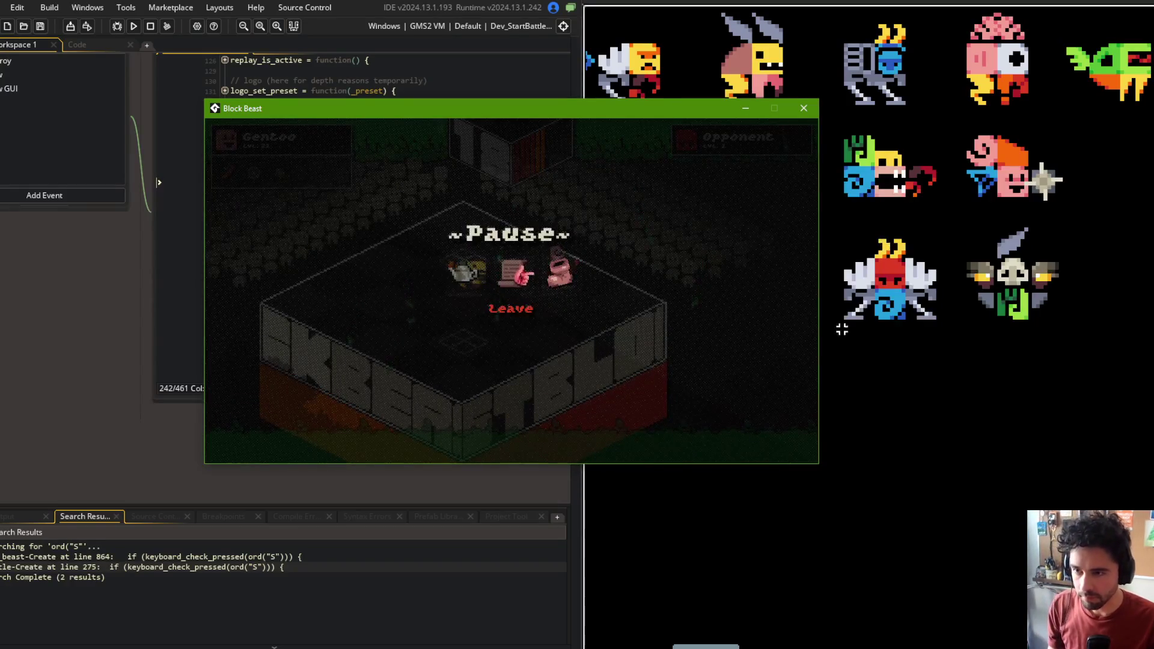
key("Return")
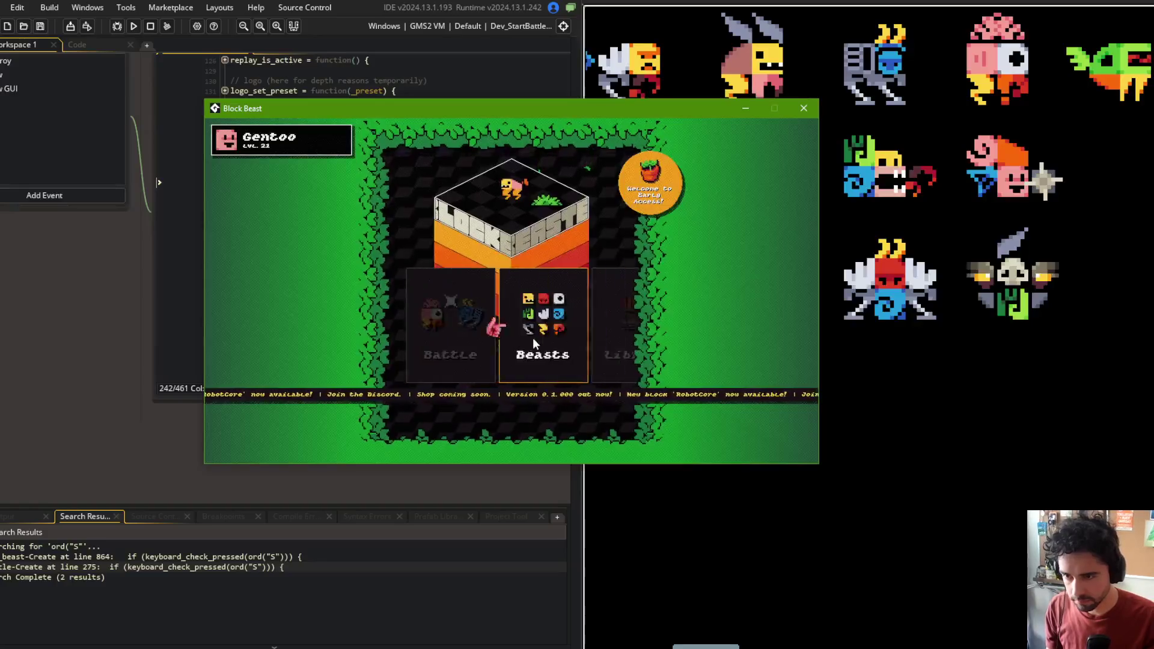
Browse the game settings list and back out of it
scroll(513, 331, "down", 1)
left_click(510, 329)
scroll(511, 318, "down", 6)
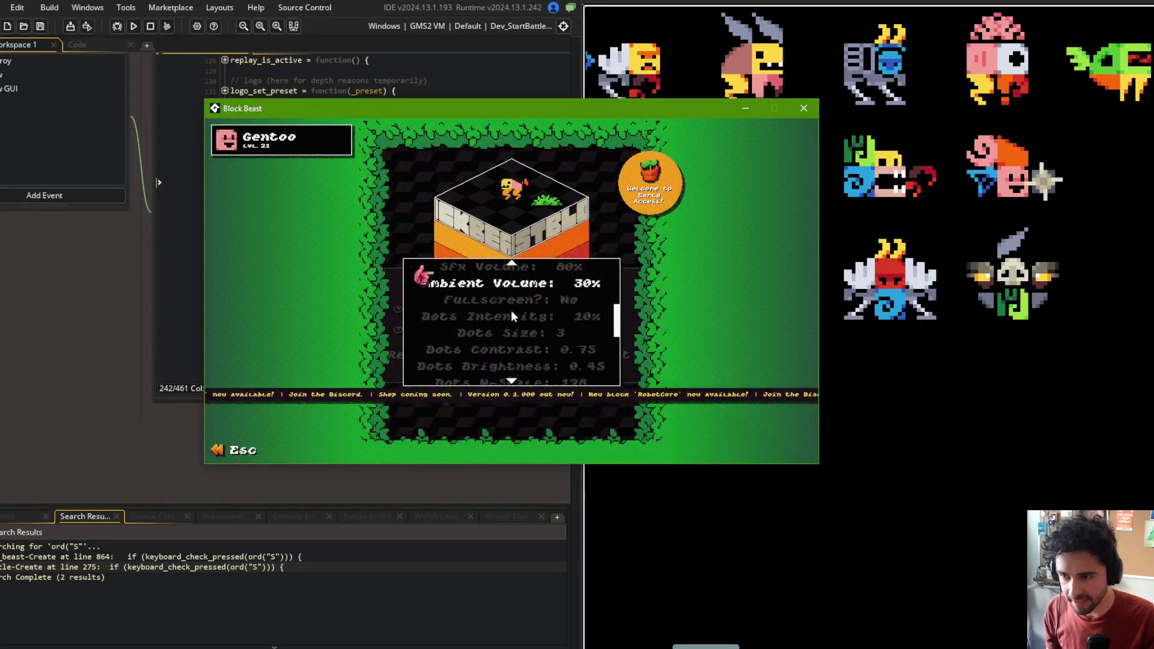
scroll(511, 327, "up", 6)
key("Escape")
scroll(550, 334, "up", 2)
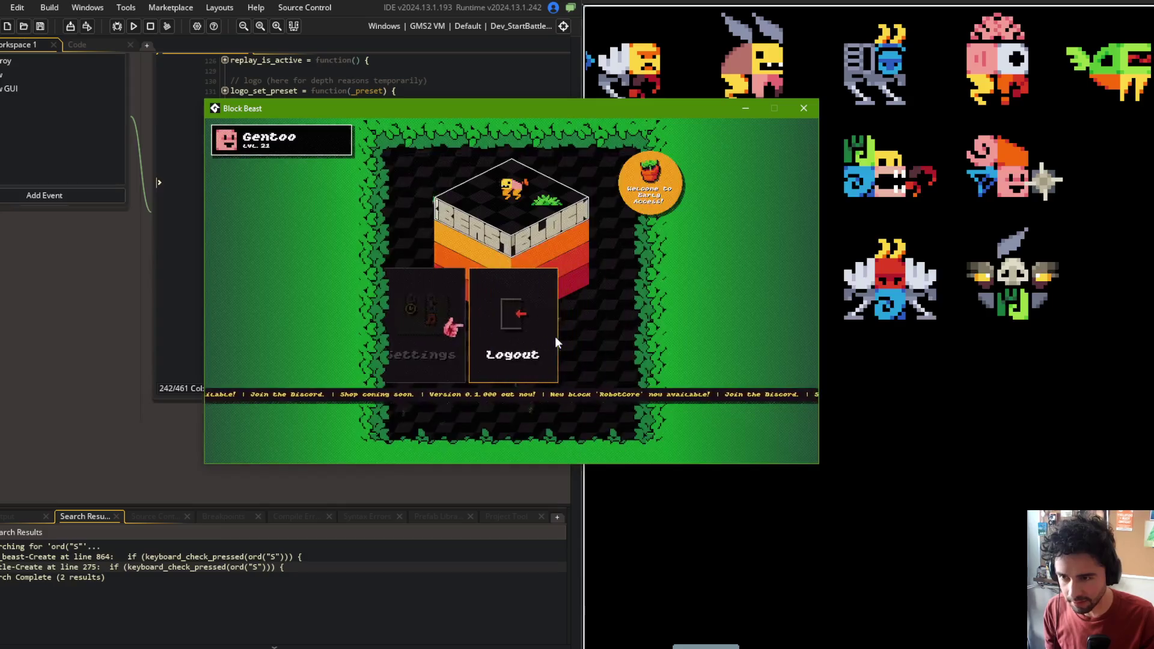
scroll(554, 336, "up", 2)
Set up a battle, open My Beast 1 from the preset beasts for editing, and close the game
left_click(541, 337)
scroll(547, 325, "down", 1)
key("Escape")
left_click(510, 312)
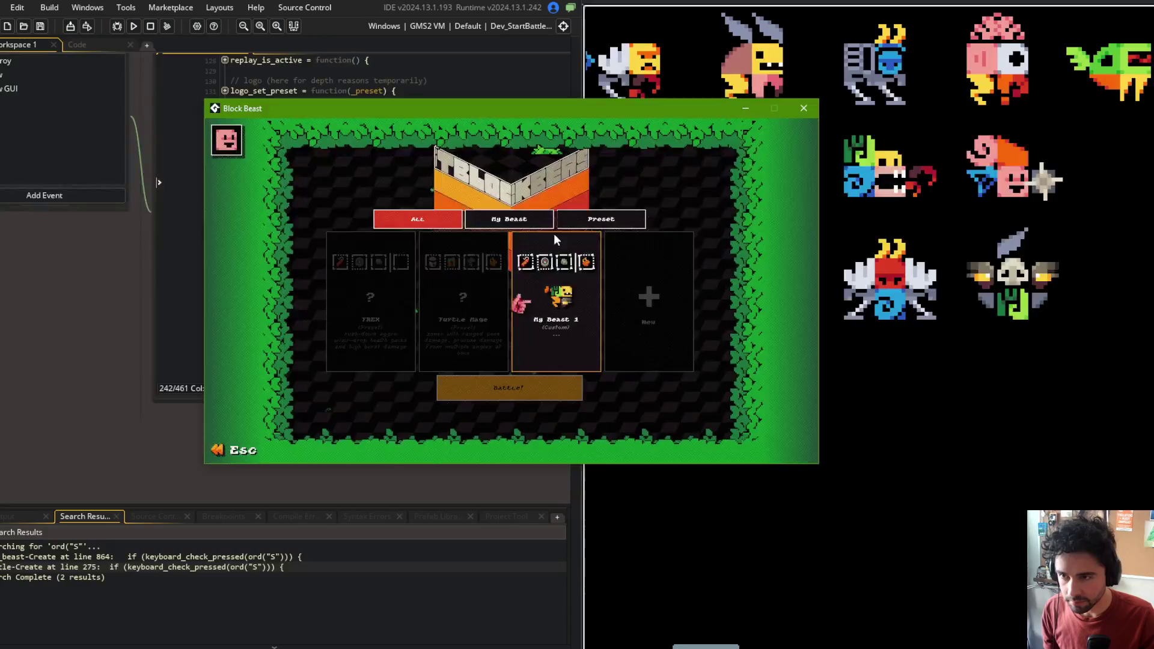
left_click(603, 221)
scroll(606, 224, "up", 2)
left_click(570, 329)
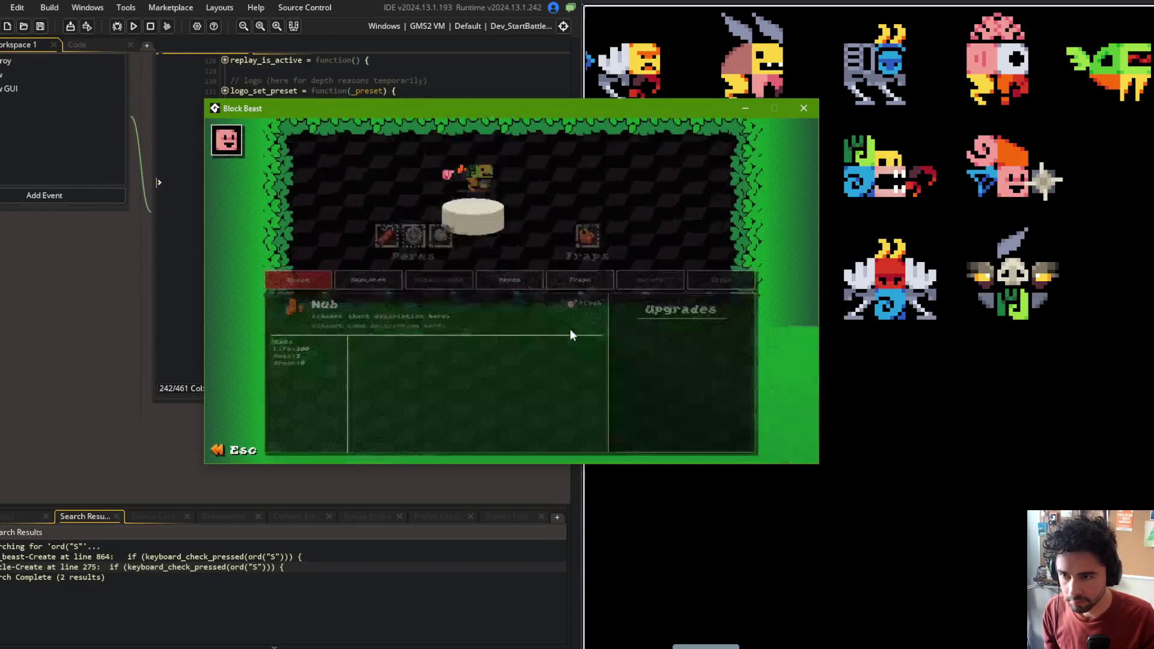
scroll(432, 250, "down", 2)
left_click(803, 108)
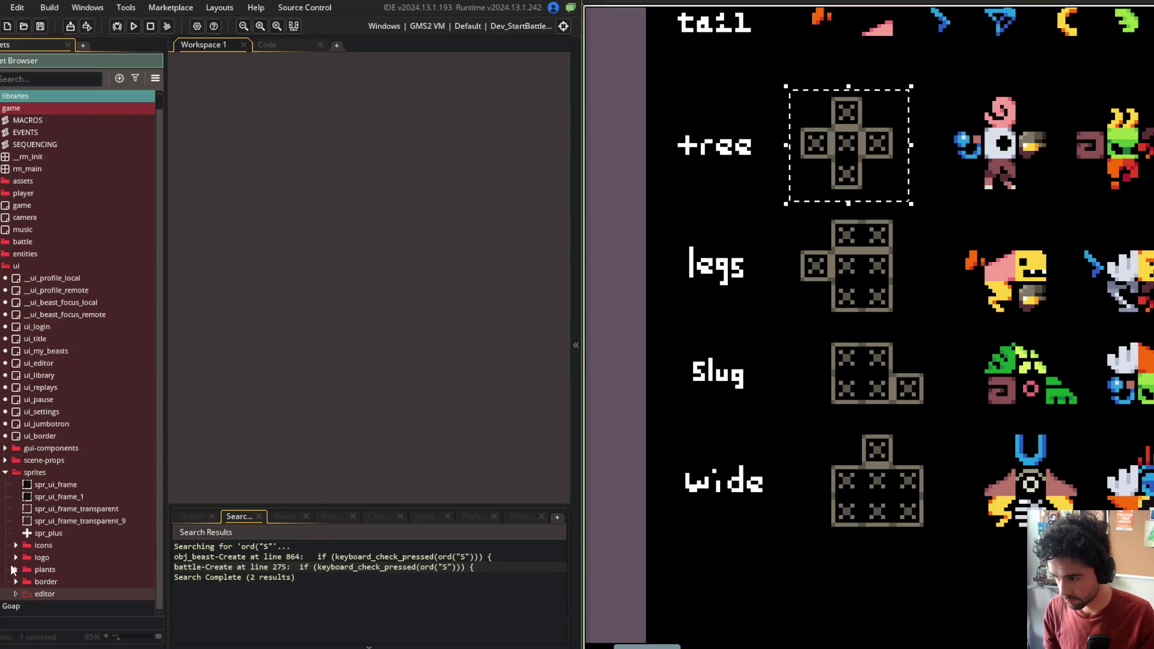
Delete the unused editor folder and expand entities > beasts > skeleton > template
left_click(42, 585)
key("Delete")
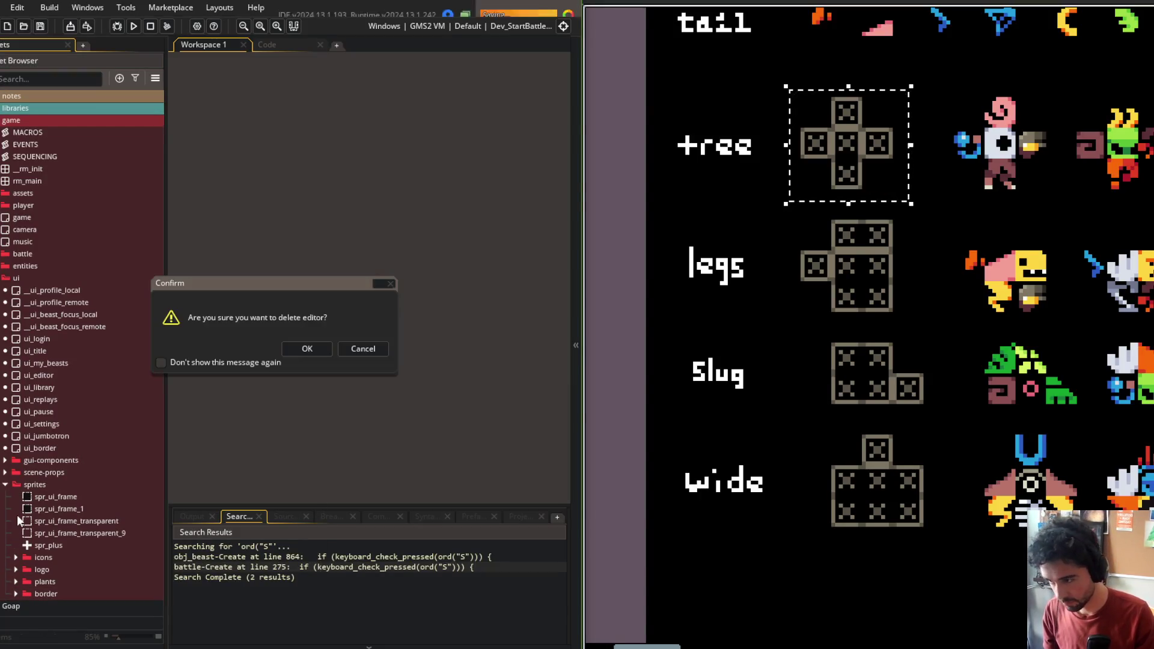
key("Return")
left_click(3, 279)
left_click(3, 266)
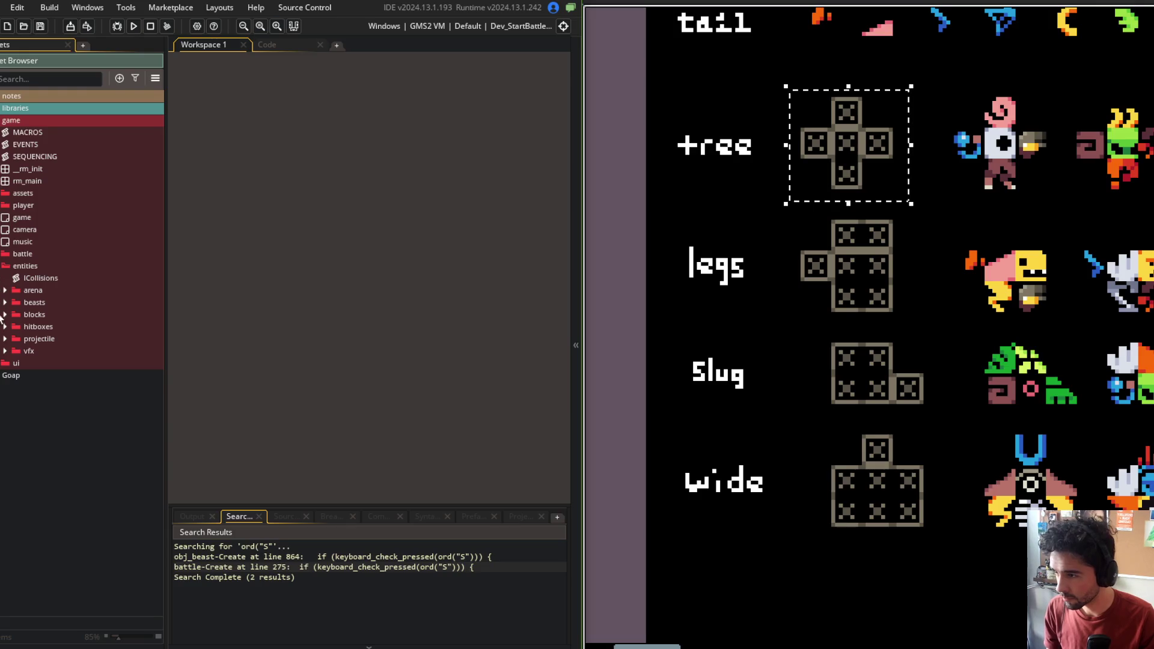
left_click(5, 302)
left_click(15, 399)
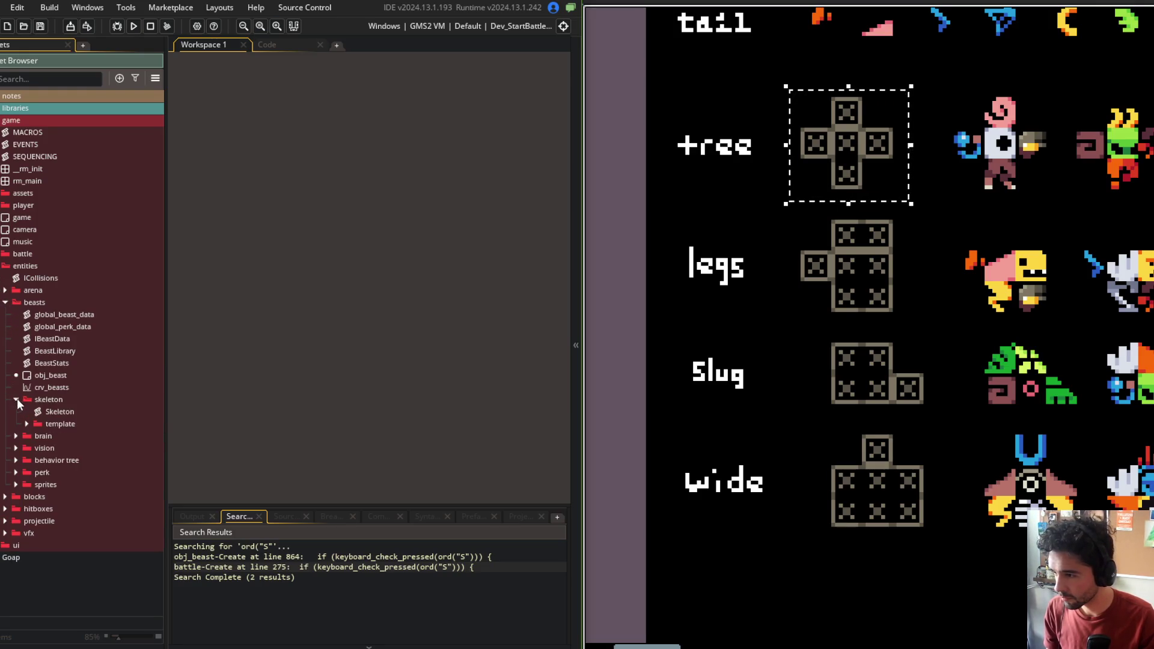
left_click(26, 425)
Create a group named 'sprites' inside the template folder
right_click(77, 484)
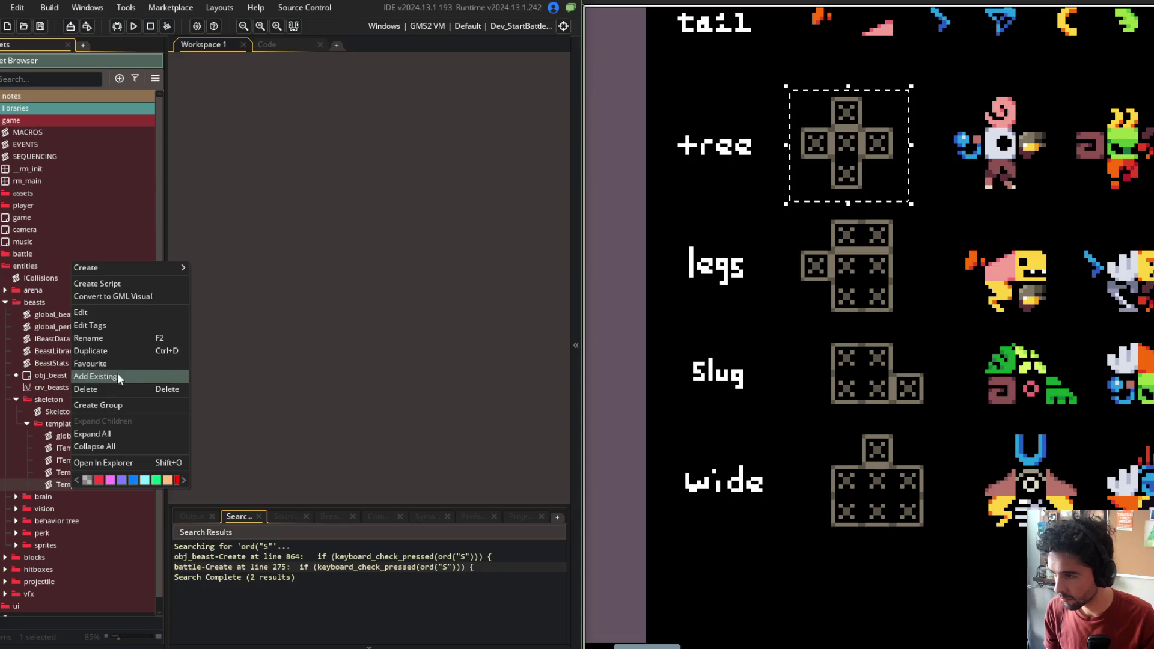
left_click(117, 406)
type("sprites")
key("Return")
Add a new sprite named spr_template_tree to the sprites group
right_click(61, 499)
mouse_move(191, 292)
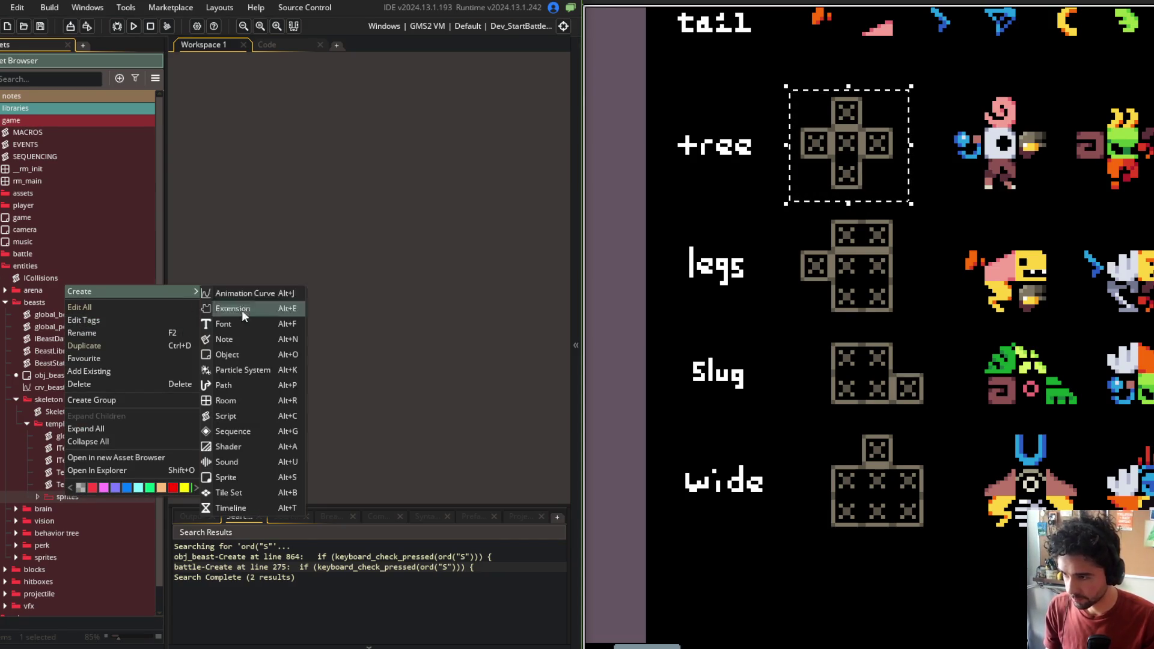
left_click(239, 478)
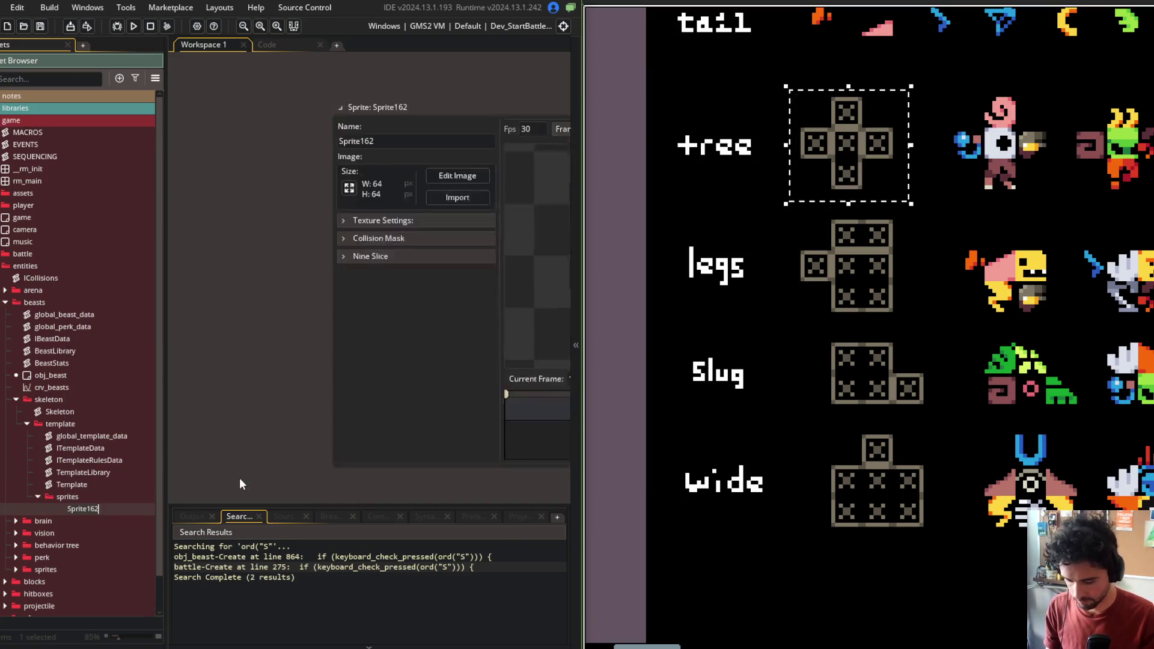
type("spr_template_tree")
key("Return")
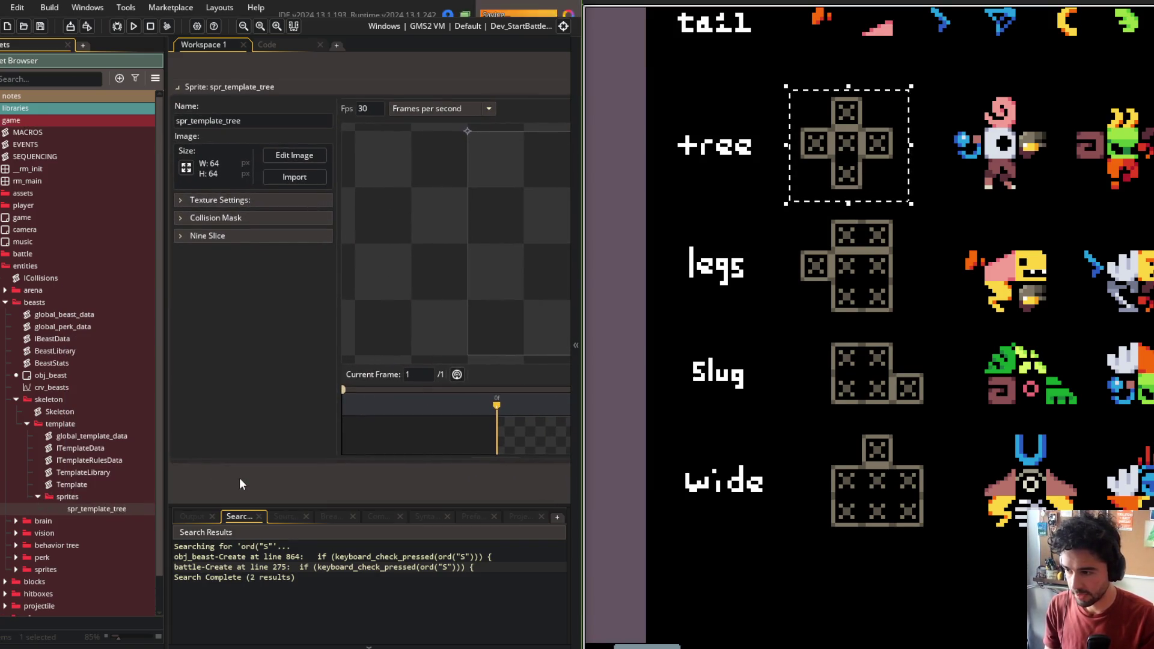
Auto-trim spr_template_tree and flood-fill its cross-shaped cells black
left_click(319, 155)
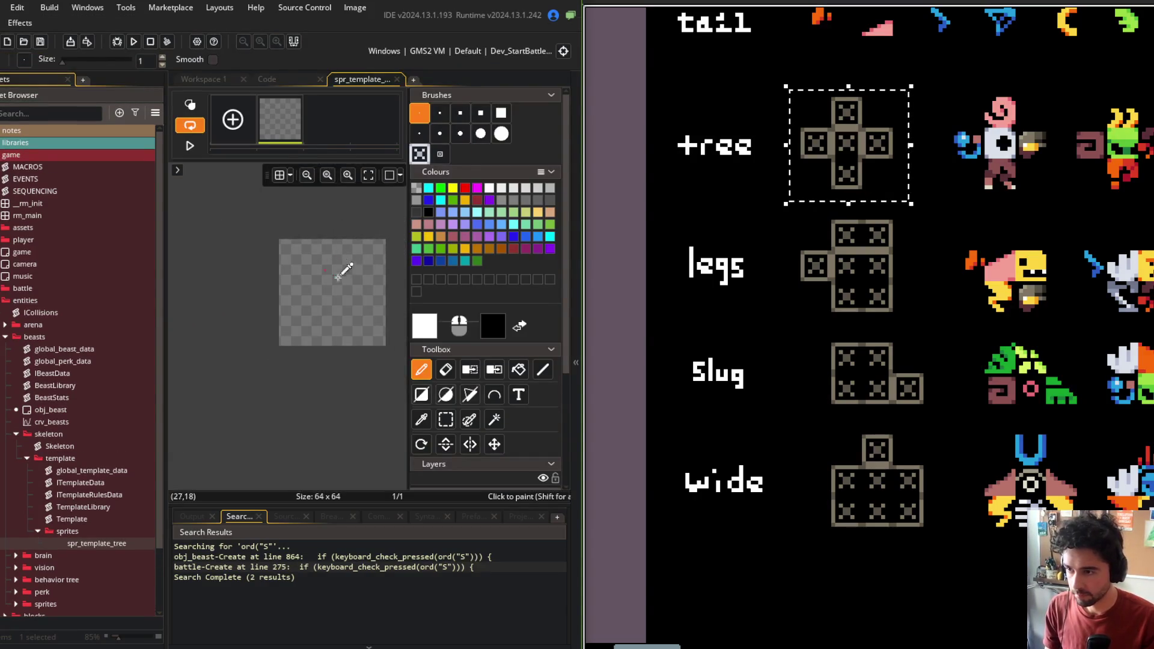
left_click(355, 7)
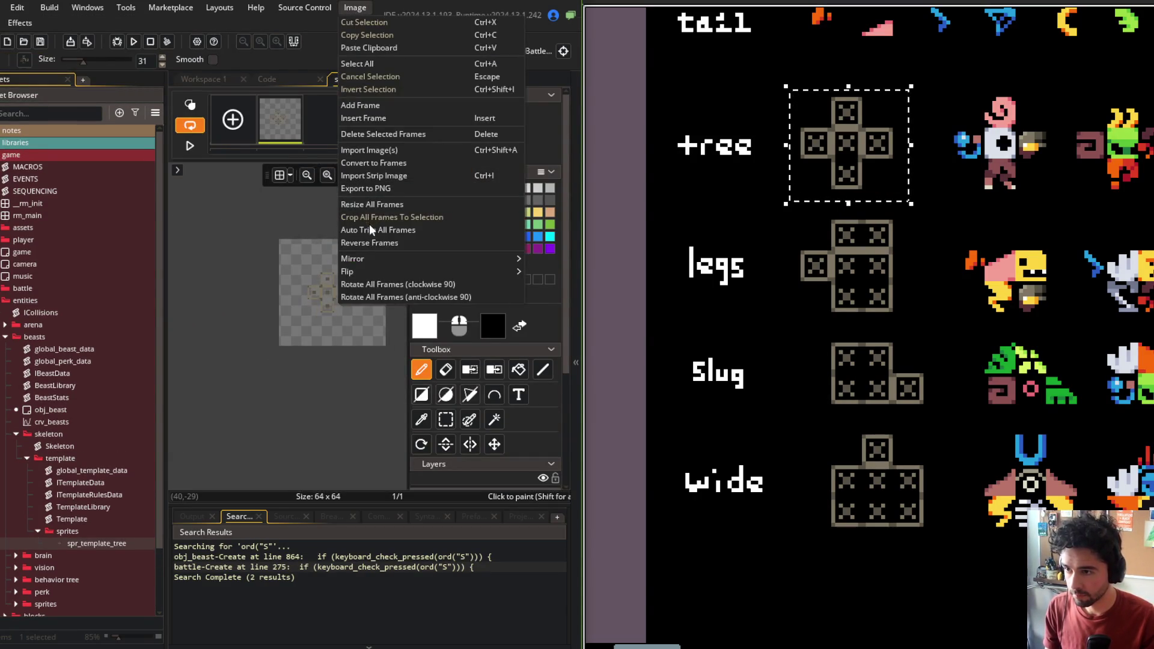
left_click(372, 229)
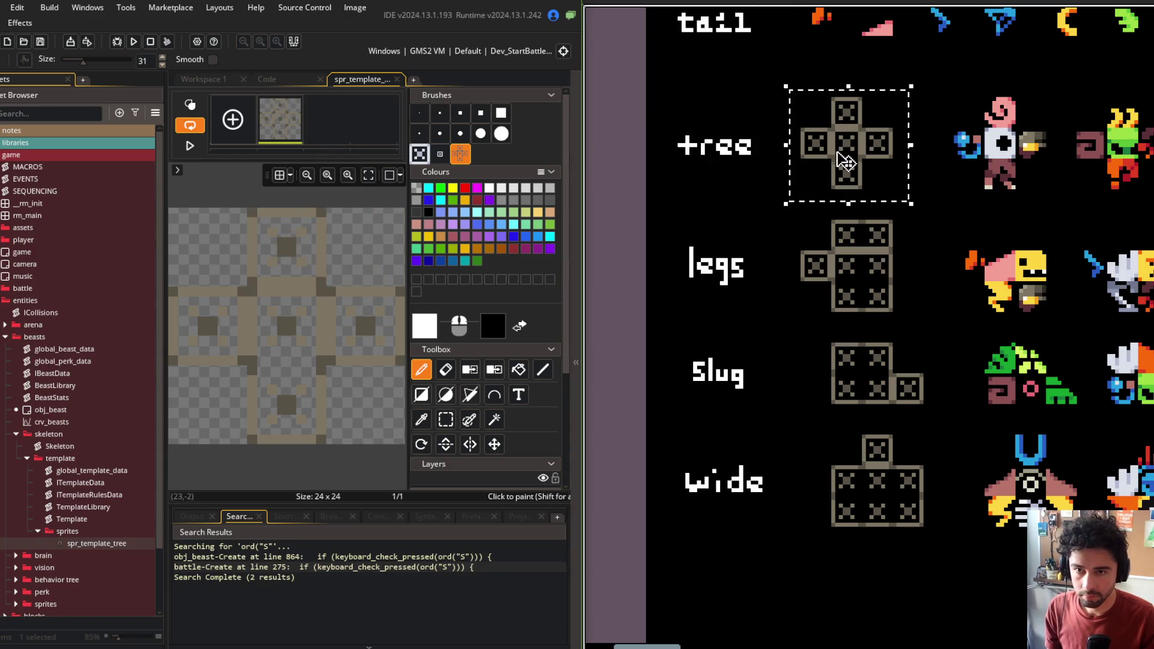
left_click(502, 332)
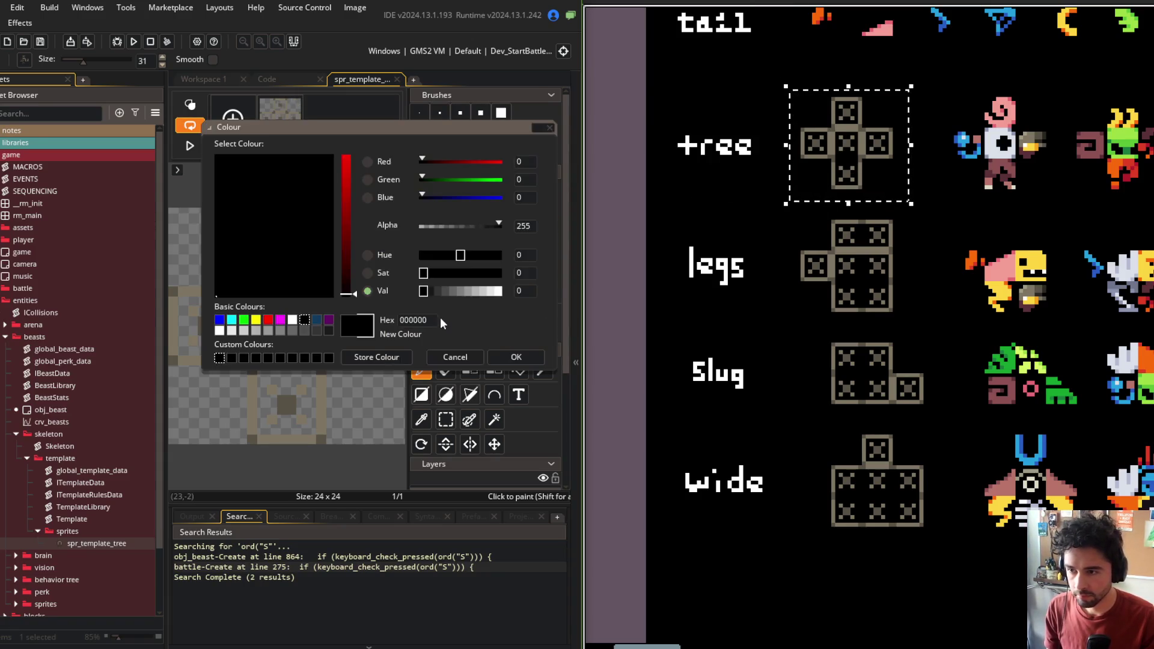
left_click(527, 356)
left_click(519, 371)
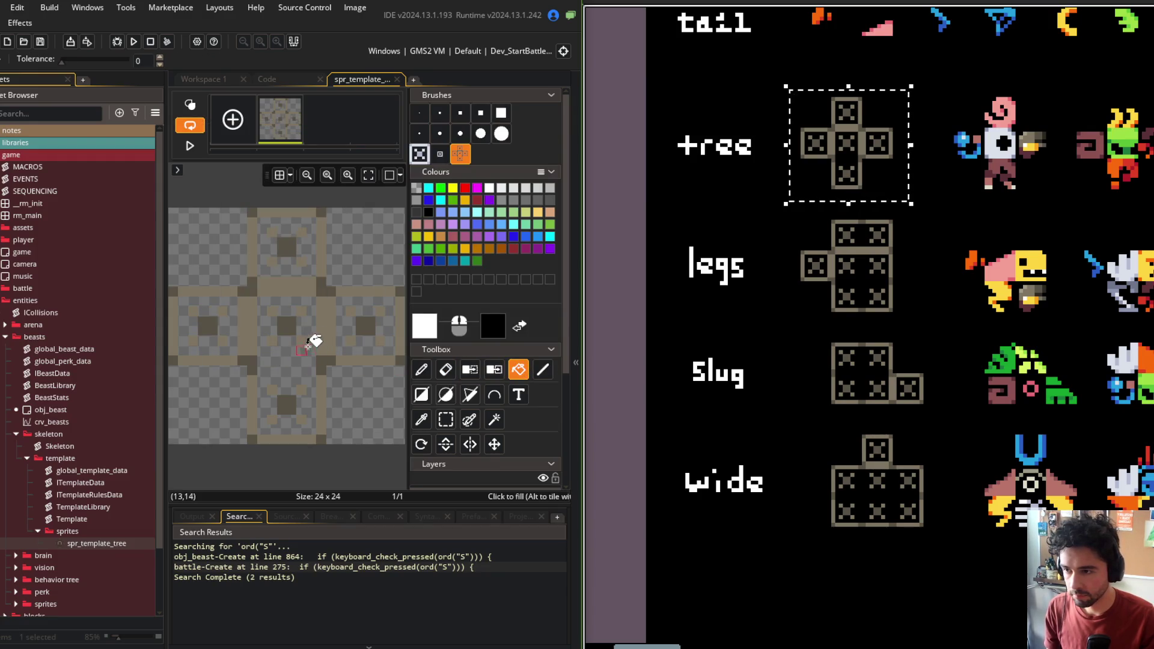
left_click(315, 319)
left_click(323, 247)
left_click(344, 337)
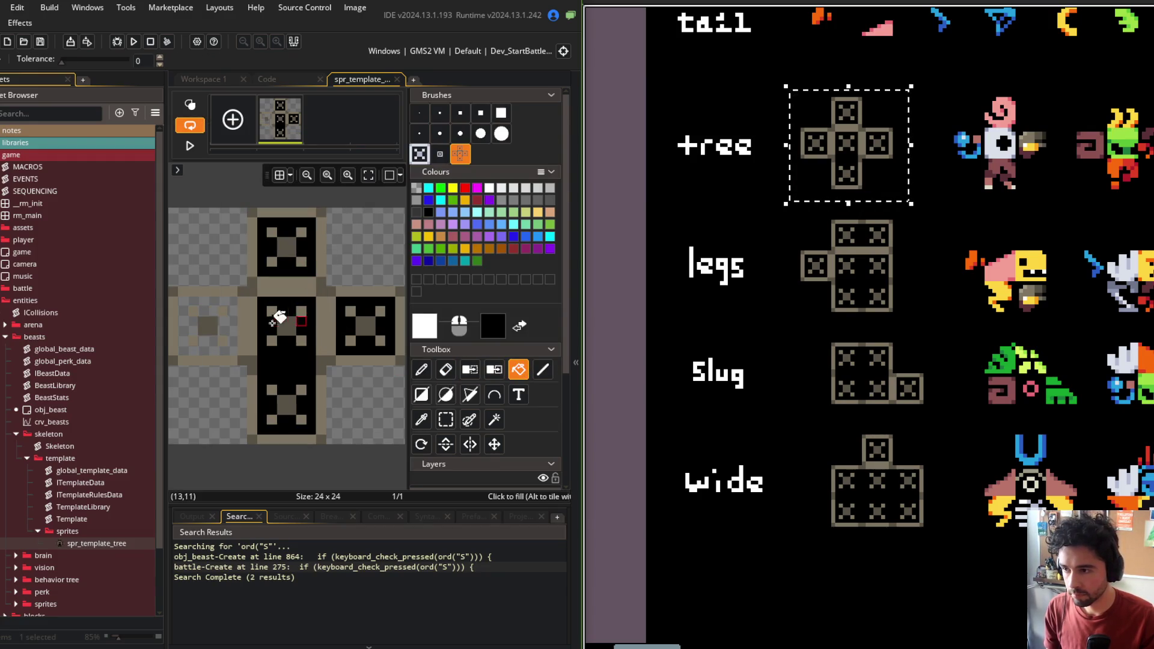
left_click(212, 301)
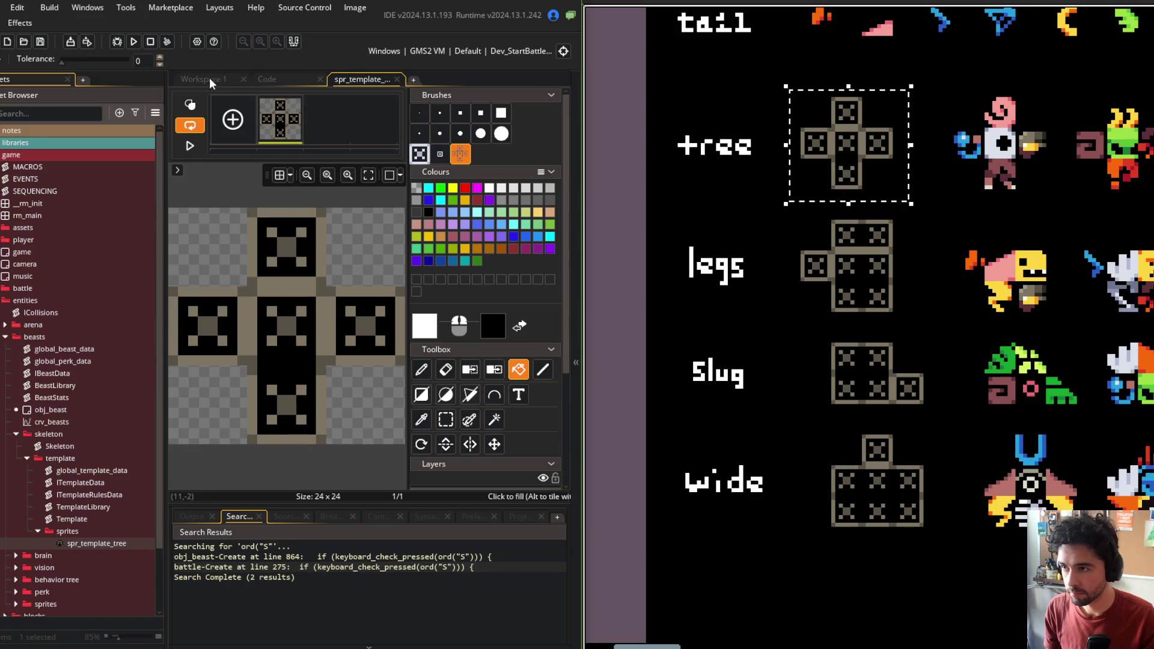
middle_click(359, 80)
Scale spr_template_tree up to 96×96 pixels
left_click(189, 164)
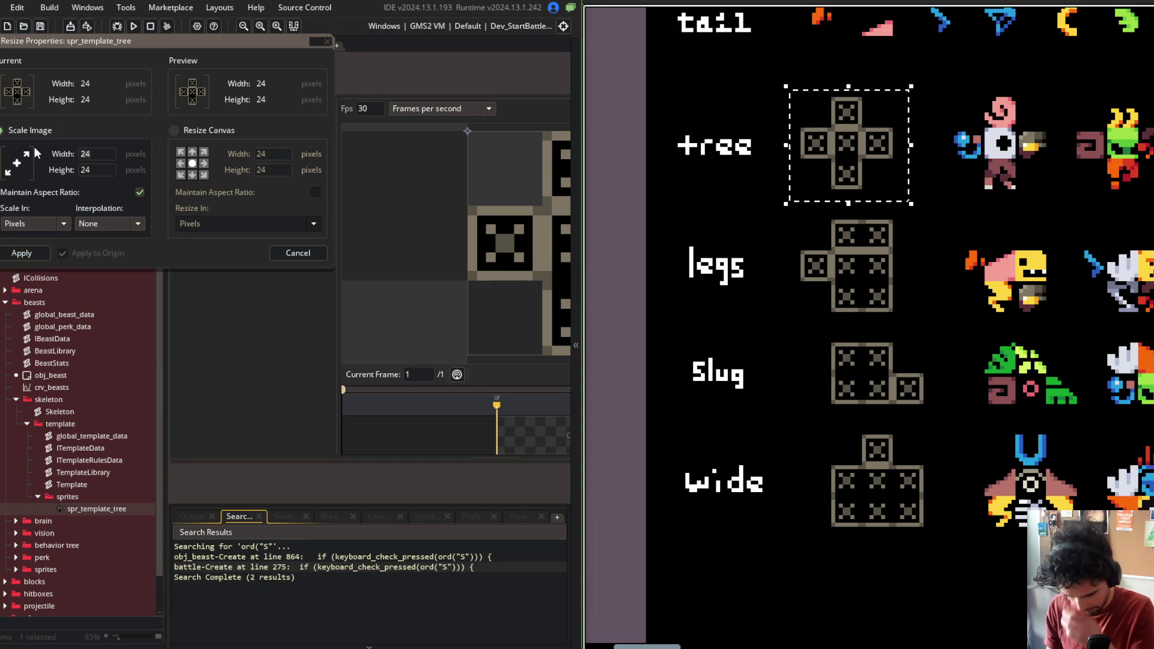
type("96")
left_click(41, 255)
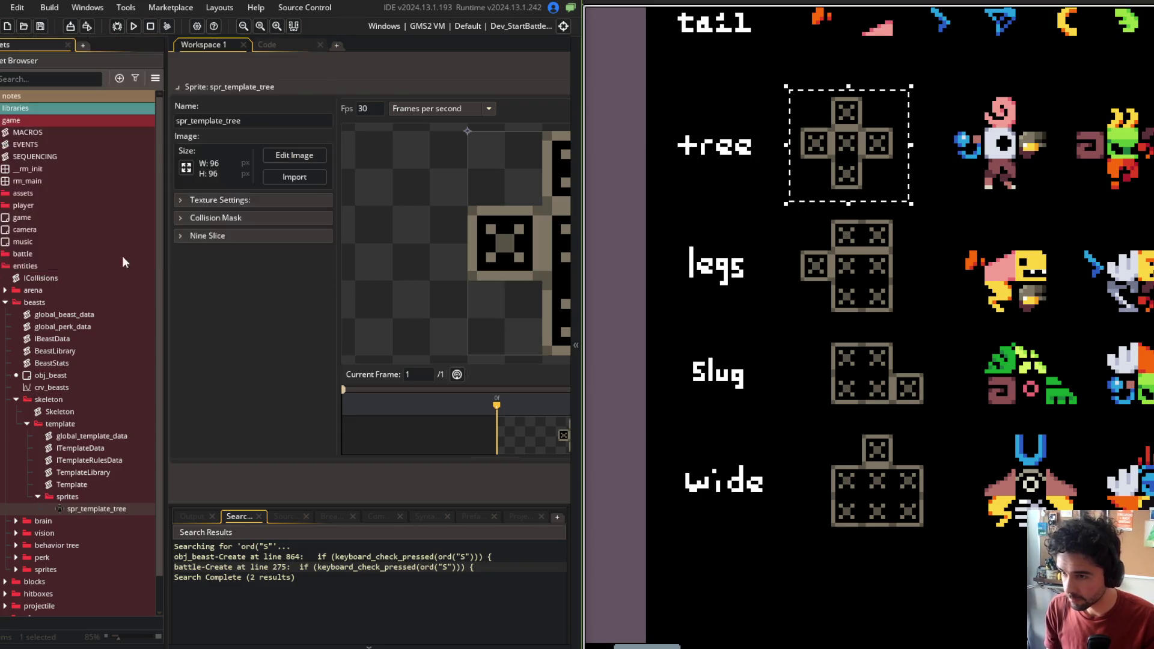
mouse_move(483, 66)
left_mouse_down()
mouse_move(286, 77)
mouse_move(435, 110)
mouse_move(336, 86)
mouse_move(511, 109)
mouse_move(489, 92)
left_mouse_up()
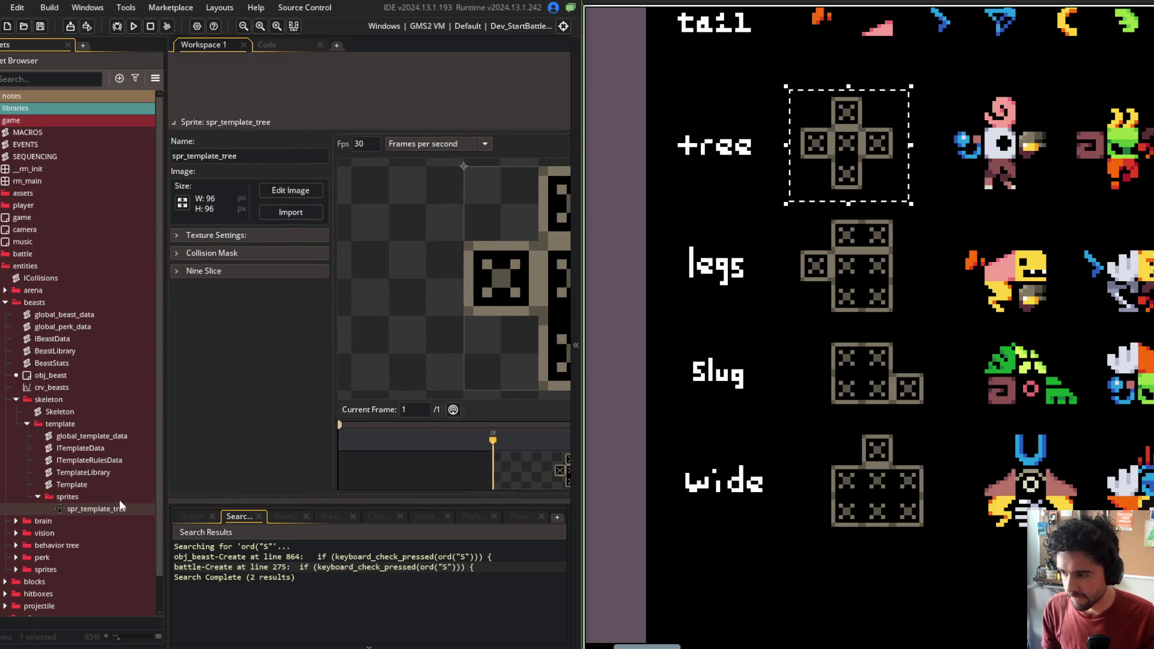
Create spr_template_legs and duplicate it into spr_template_slug and spr_template_wide
right_click(101, 510)
left_click(160, 268)
type("spr_")
type("legs")
key("Return")
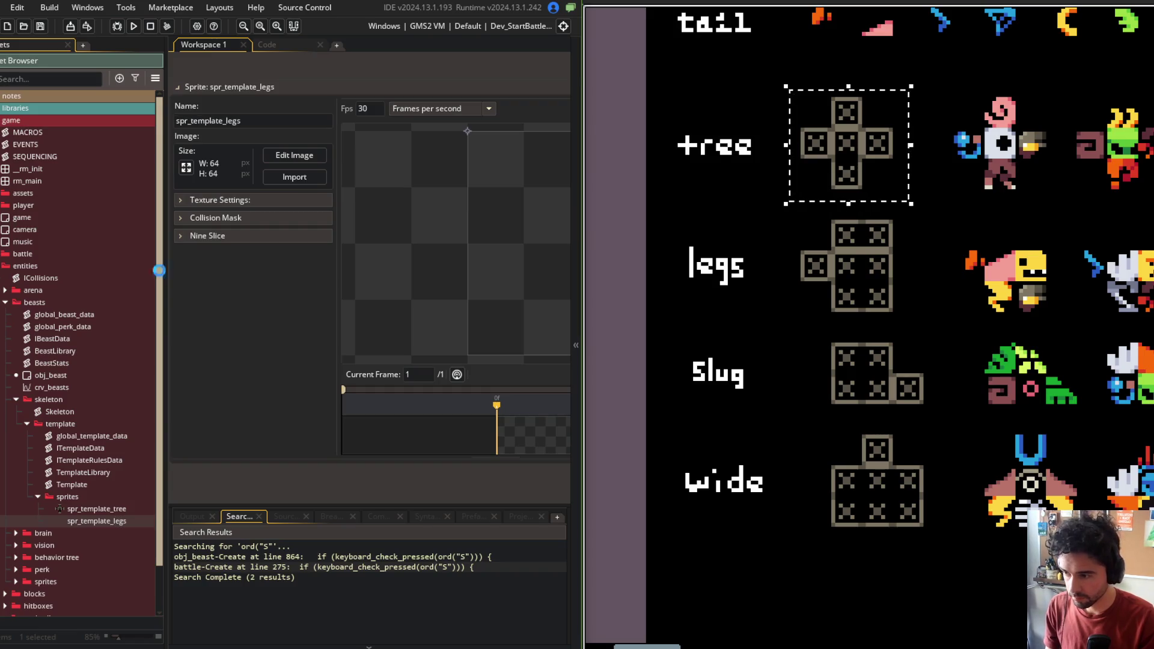
key("ctrl+d")
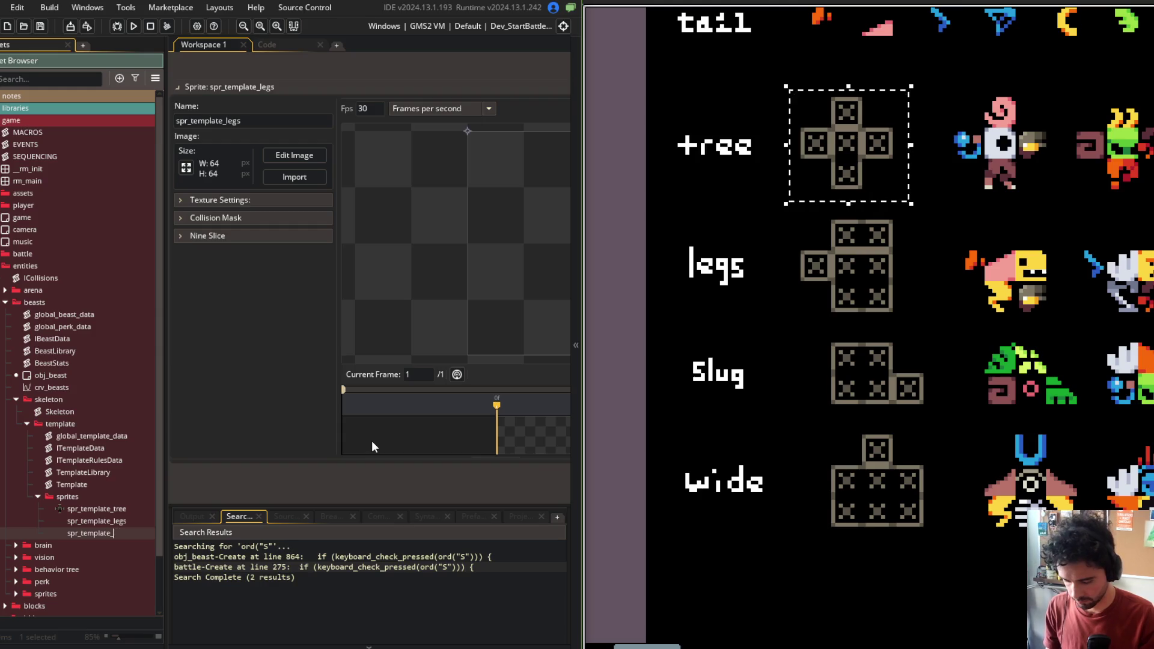
key("Return")
key("ctrl+d")
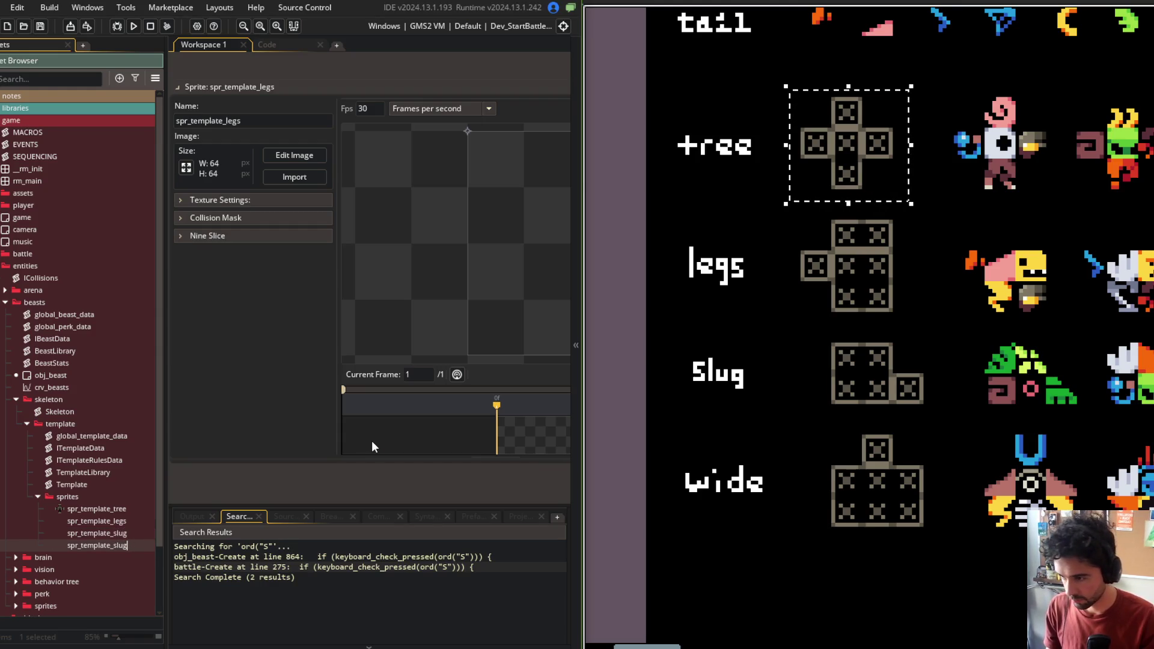
Auto-trim spr_template_legs and flood-fill its three cells black
left_click(85, 518)
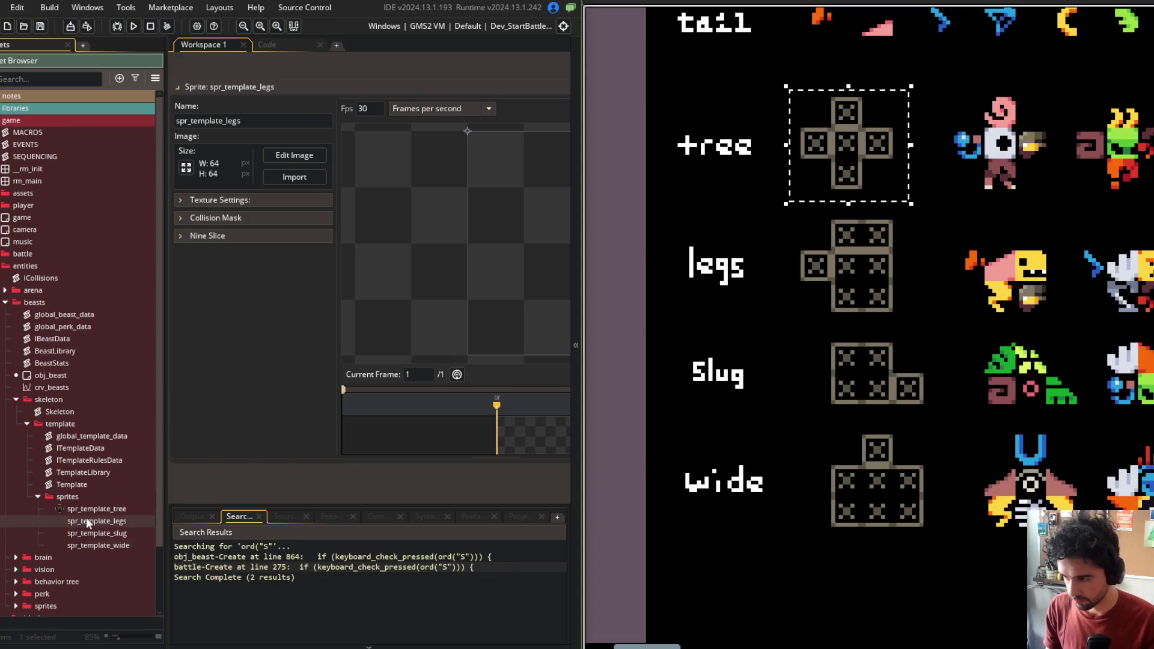
left_click(782, 233)
left_click_drag(901, 295, 913, 317)
left_click(294, 155)
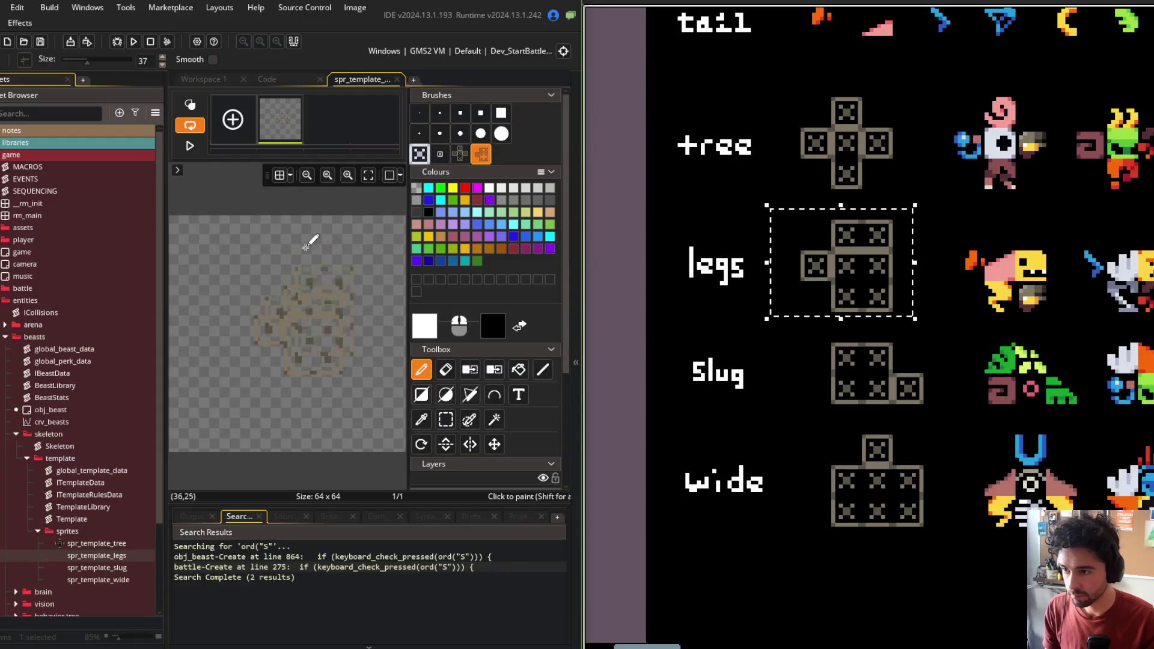
left_click(355, 7)
left_click(385, 229)
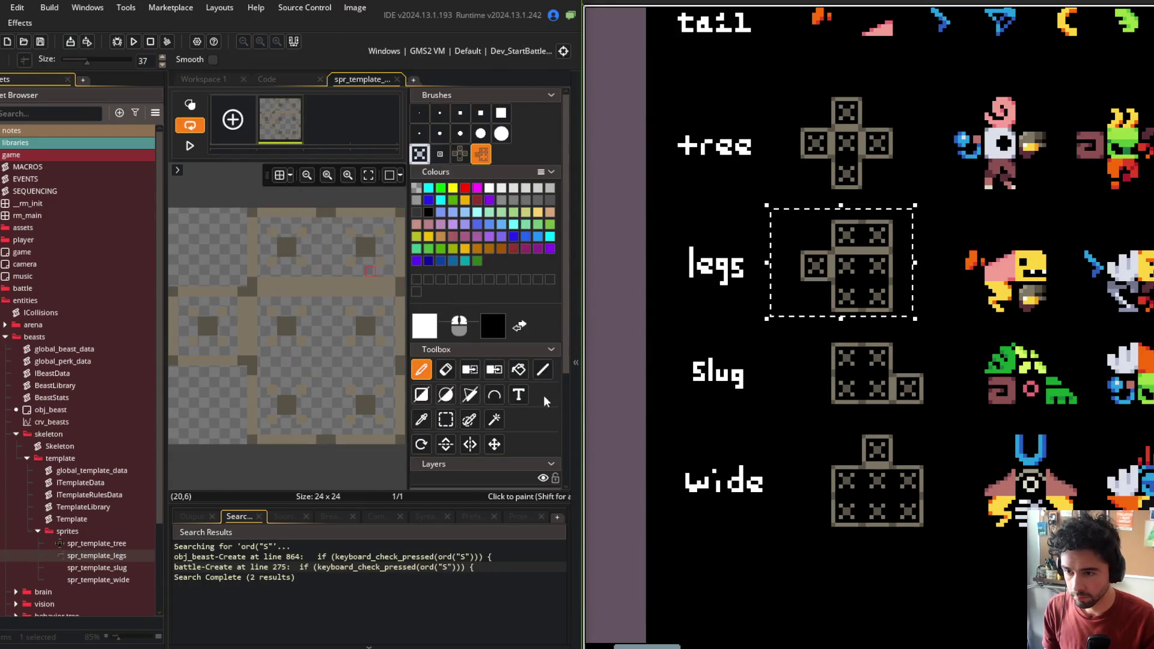
left_click(519, 369)
left_click(353, 317)
left_click(283, 271)
left_click(224, 323)
middle_click(358, 79)
Scale spr_template_legs up to 96×96 pixels
left_click(186, 168)
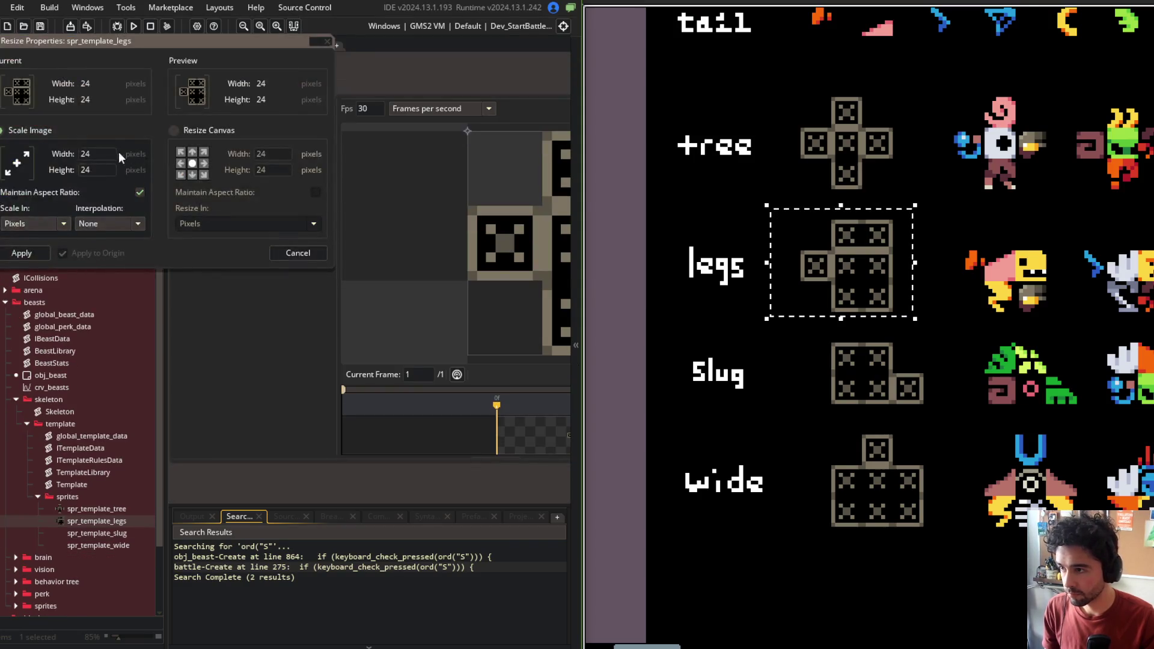
type("96")
key("Tab")
left_click(24, 258)
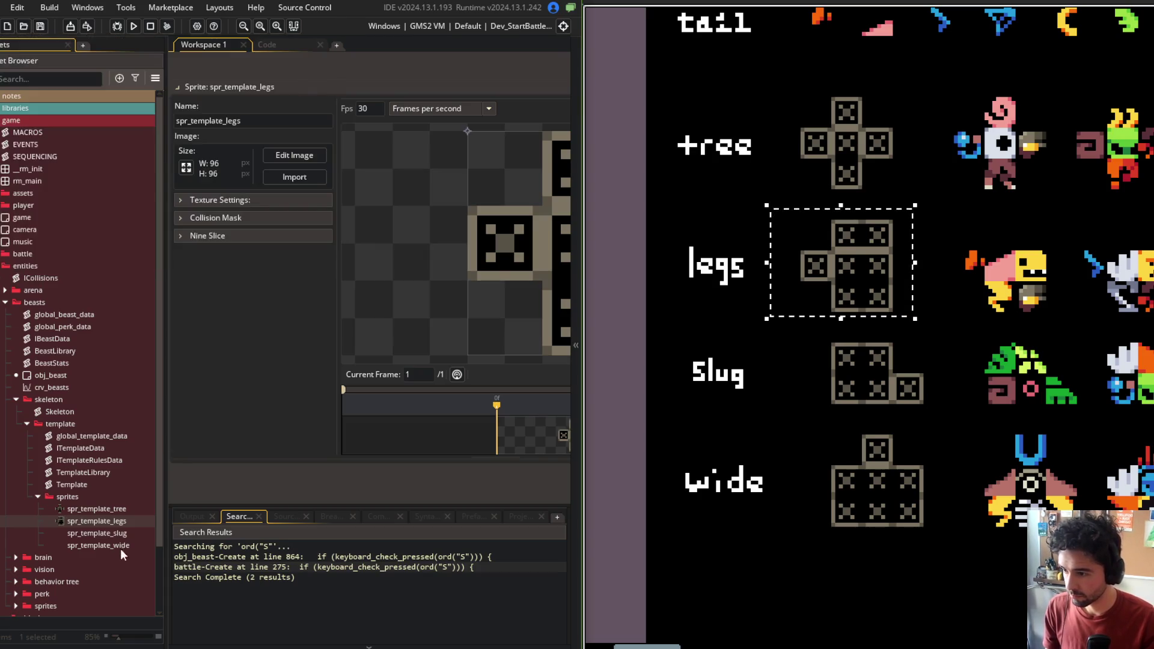
double_click(121, 534)
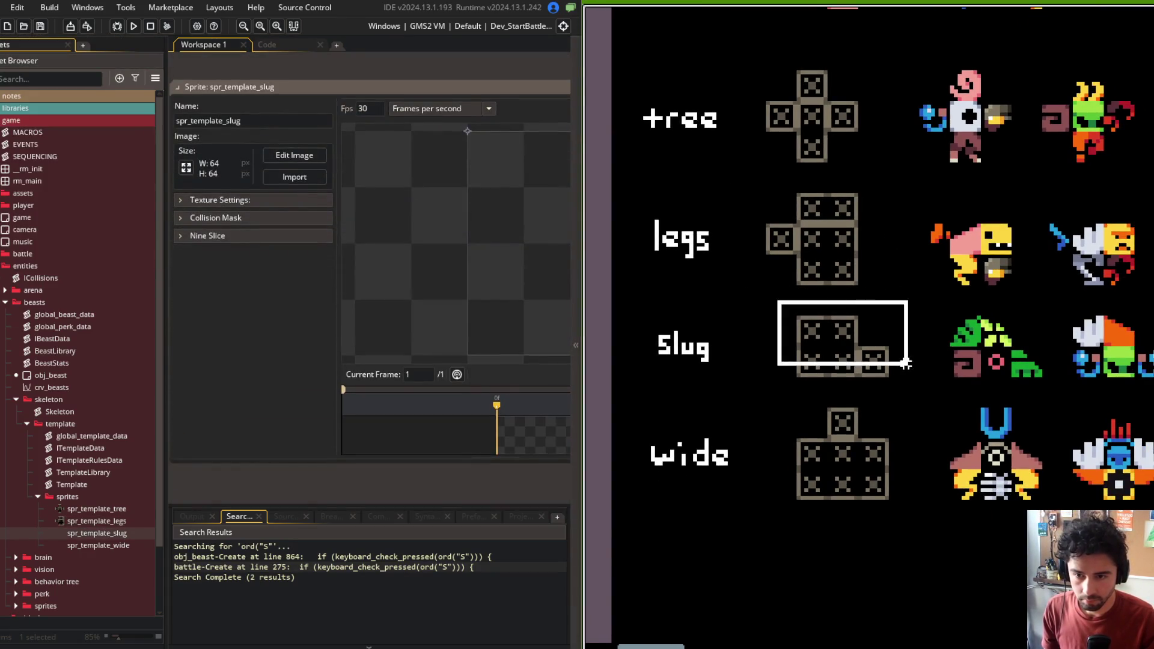
Trim spr_template_slug to 24x16, fill its two squares black, and scale it to 96x64
left_click(301, 156)
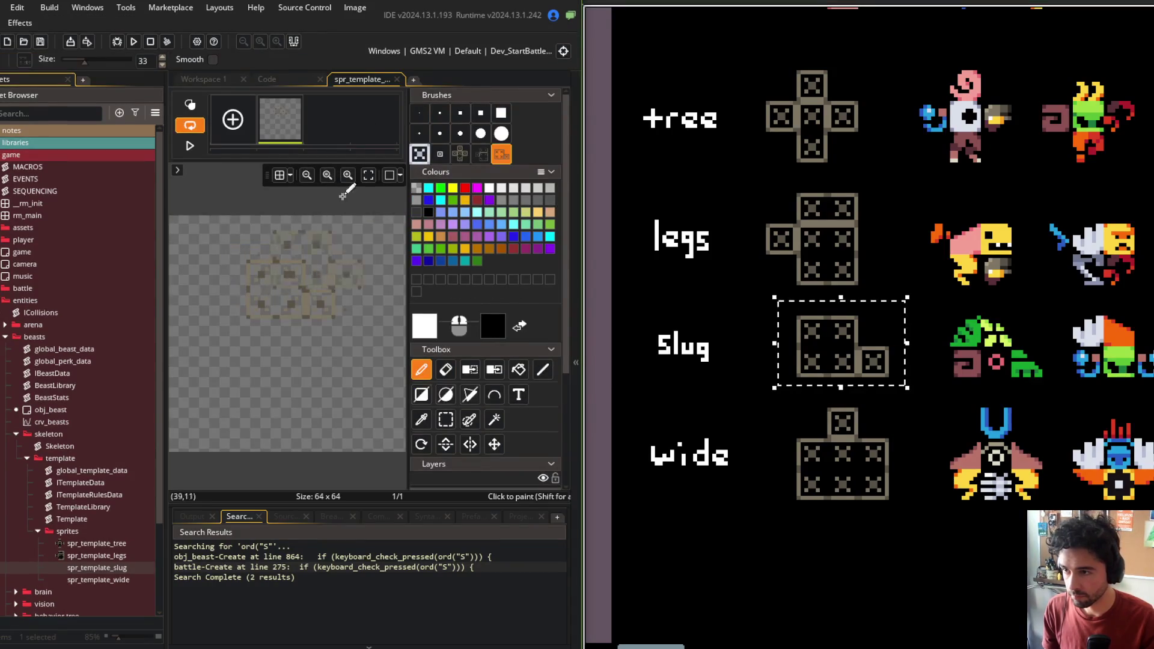
left_click(354, 7)
left_click(373, 232)
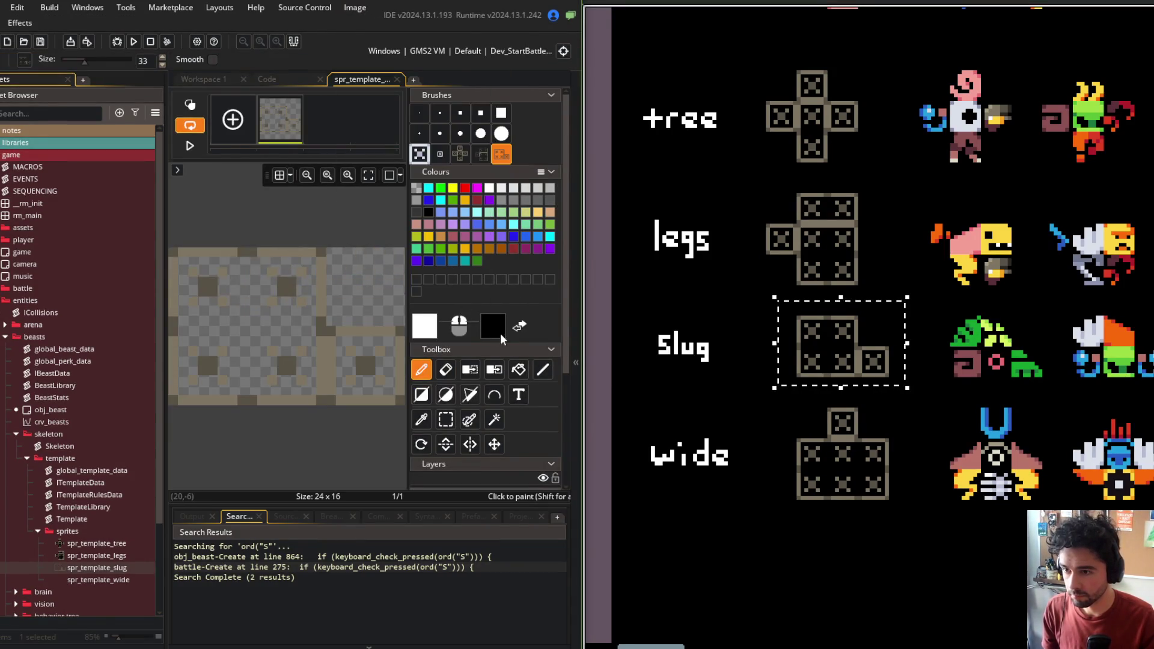
left_click(516, 375)
left_click(311, 330)
left_click(368, 348)
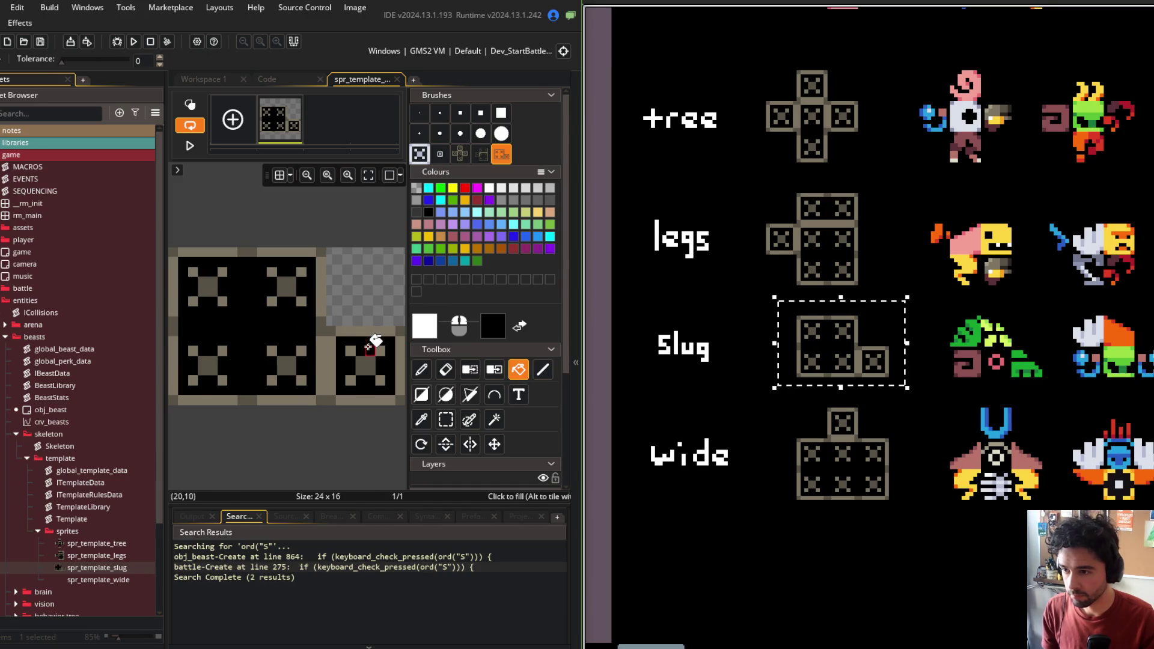
middle_click(361, 82)
left_click(186, 168)
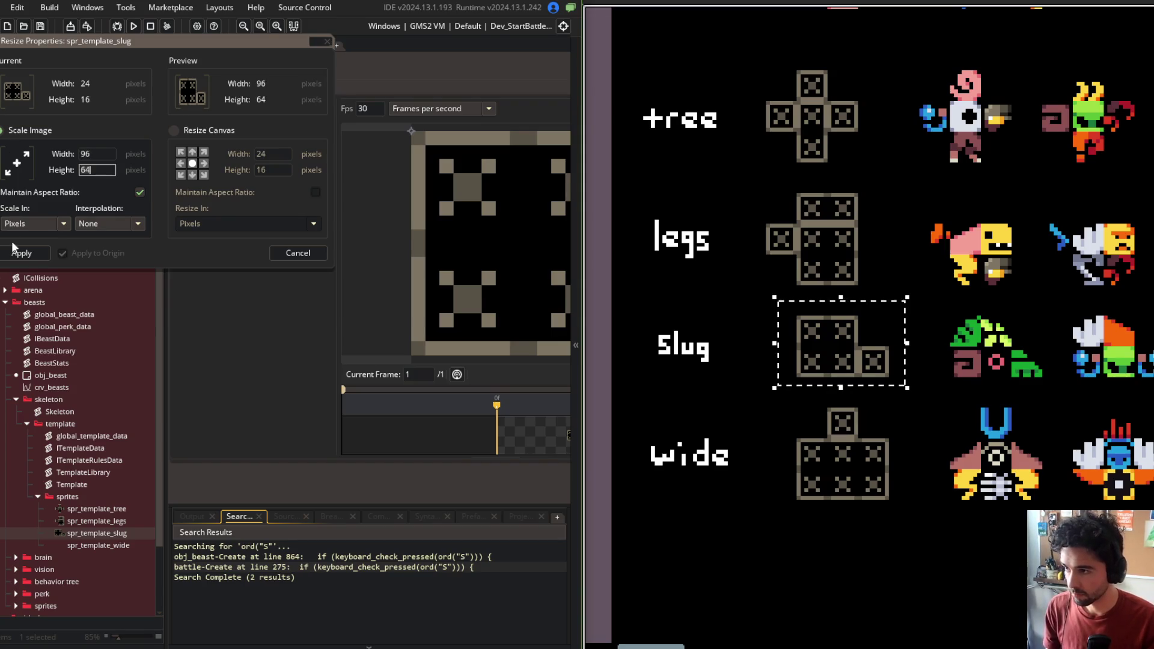
left_click(23, 256)
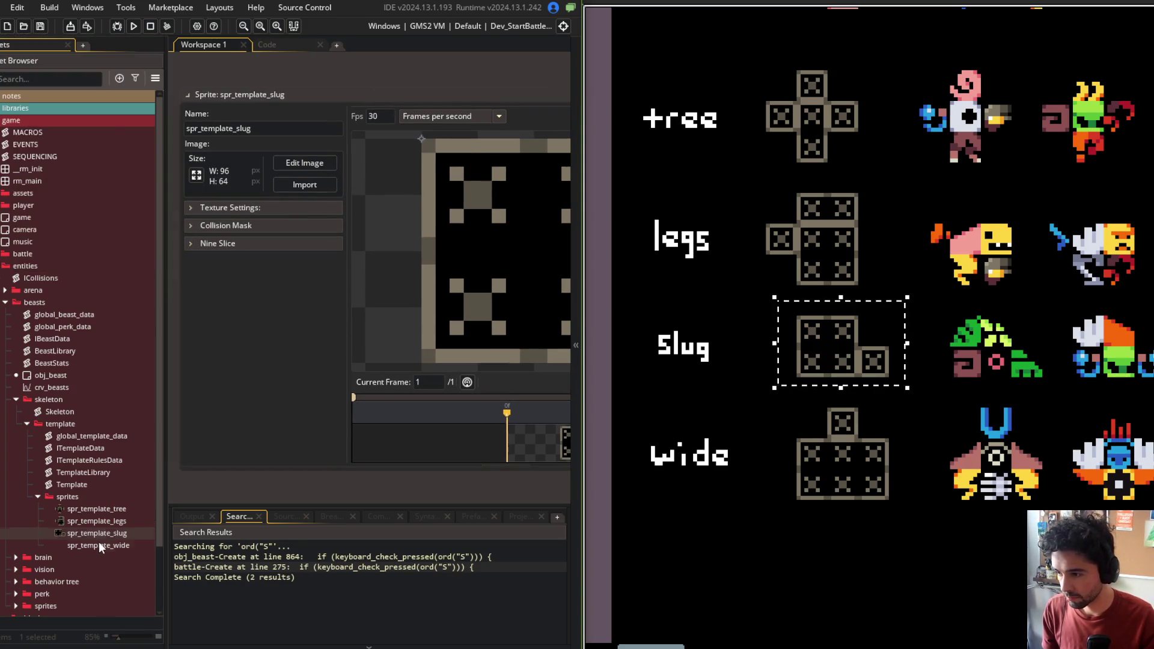
Paste the captured wide shape into spr_template_wide, crop it, and scale to 96×96
double_click(100, 546)
left_click_drag(757, 360, 879, 473)
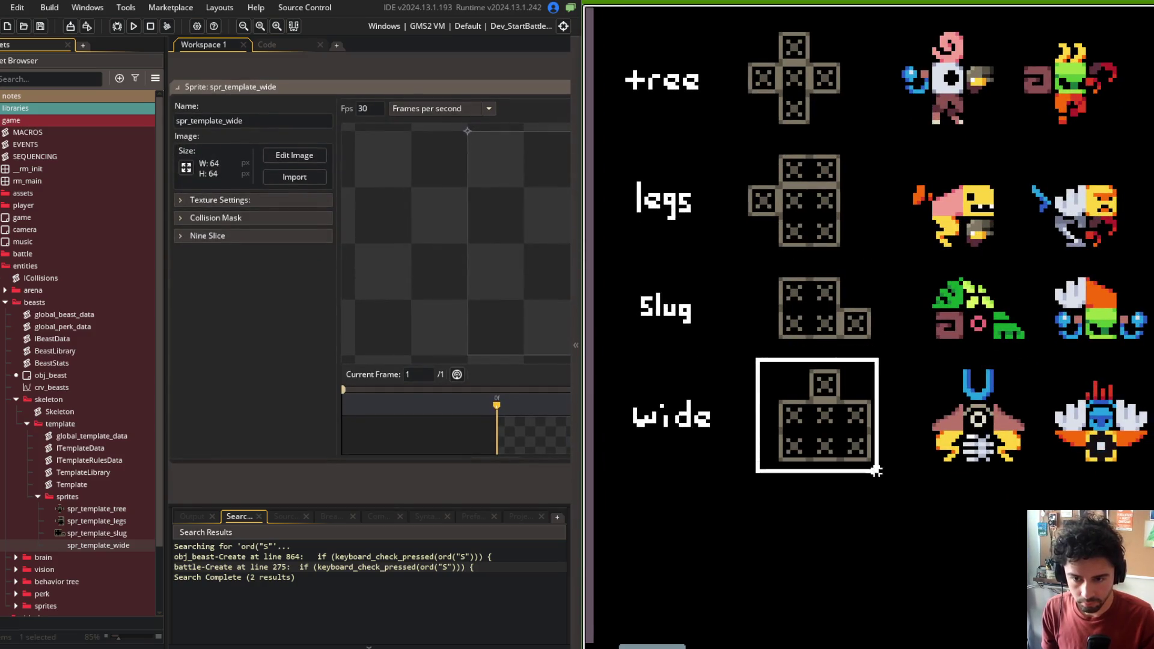
left_click(294, 155)
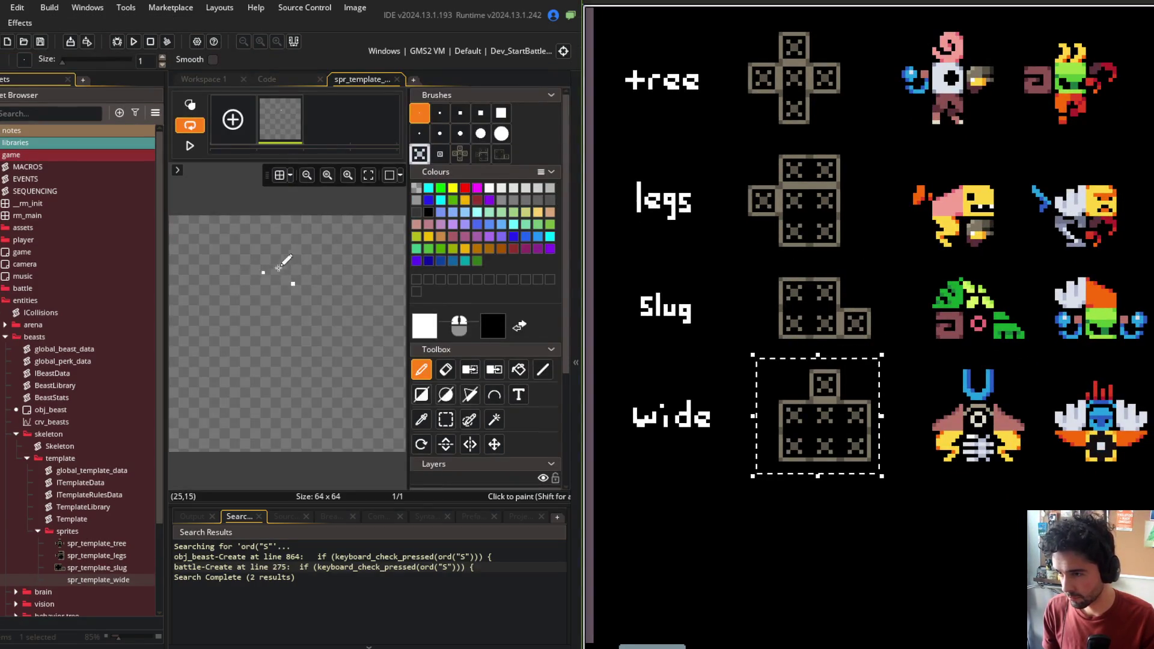
key("ctrl+v")
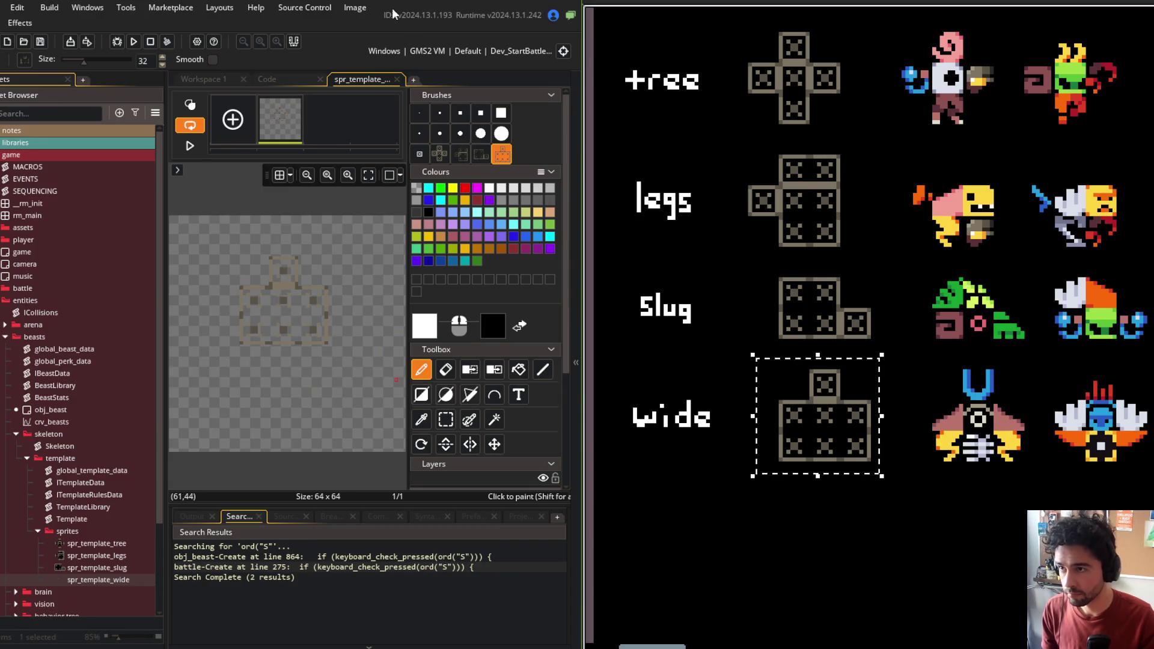
left_click(354, 7)
left_click(387, 231)
left_click(397, 79)
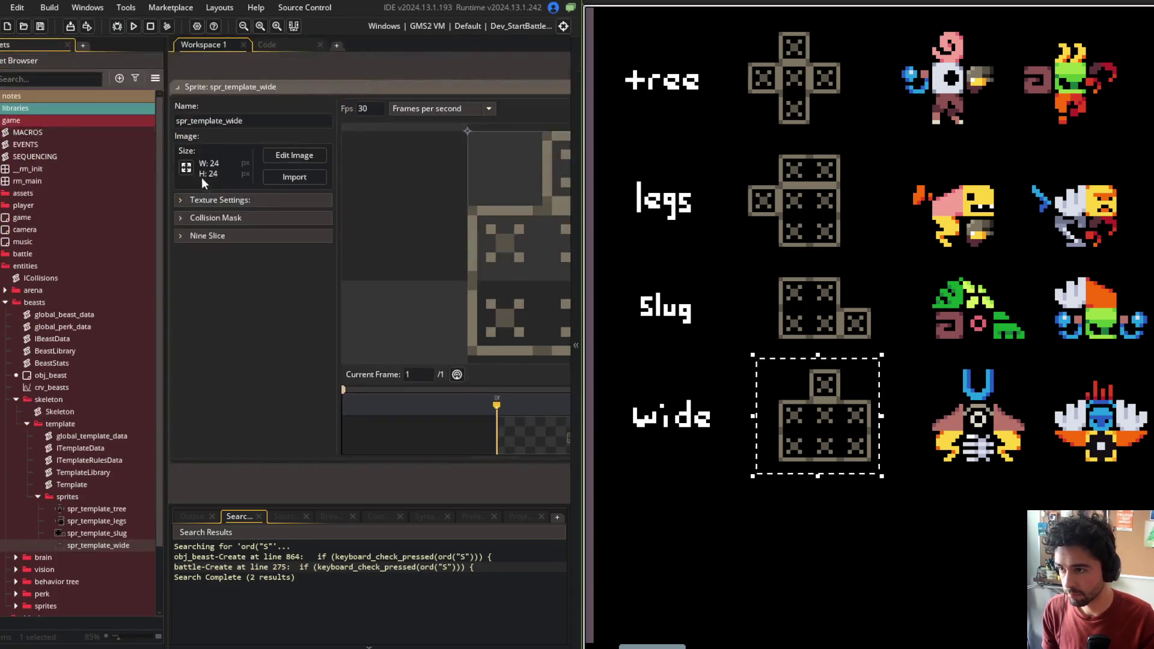
left_click(187, 168)
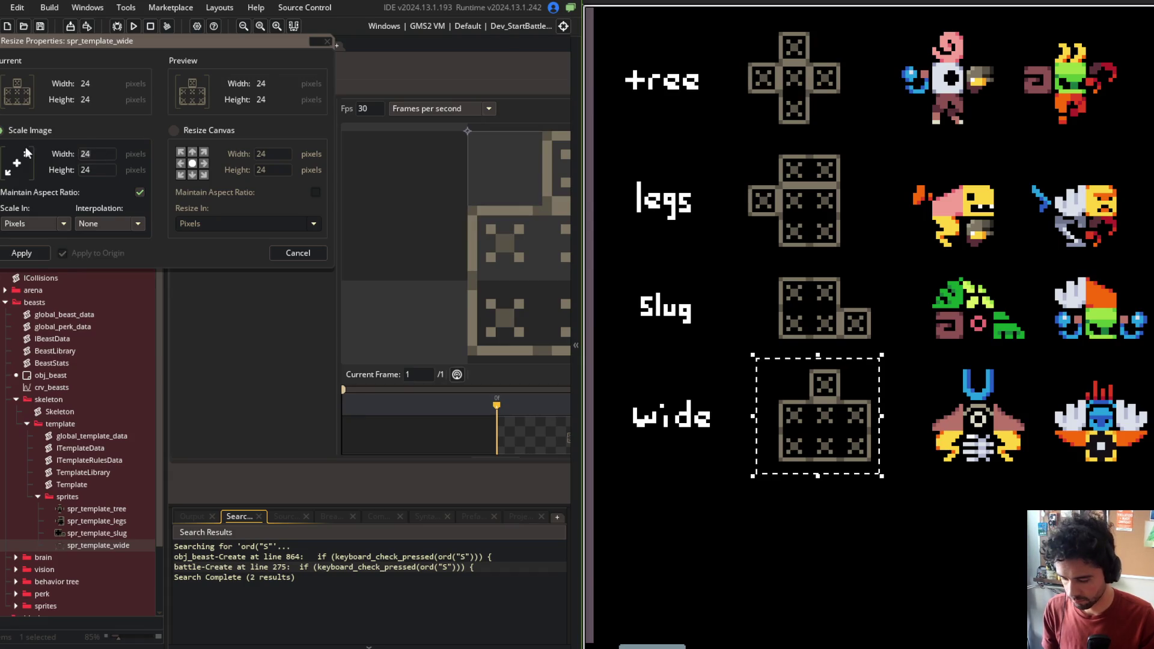
left_click(33, 252)
Flood-fill the wide sprite's upper and lower squares black
left_click(301, 153)
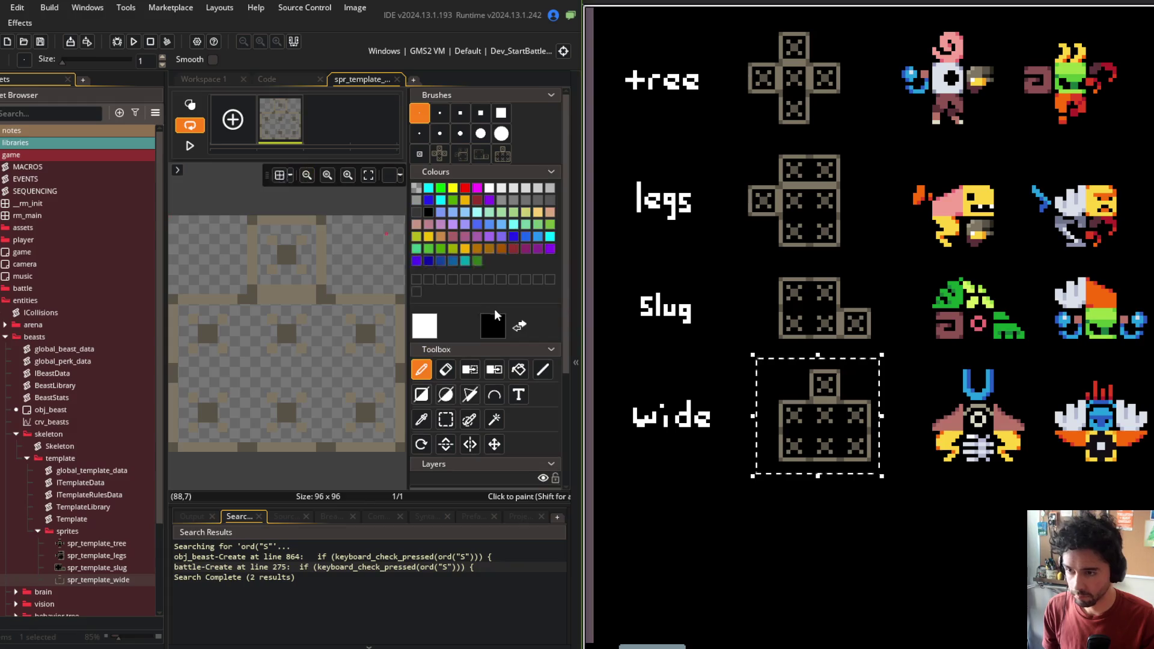
left_click(518, 369)
left_click(368, 360)
left_click(311, 260)
left_click(397, 79)
left_click(294, 43)
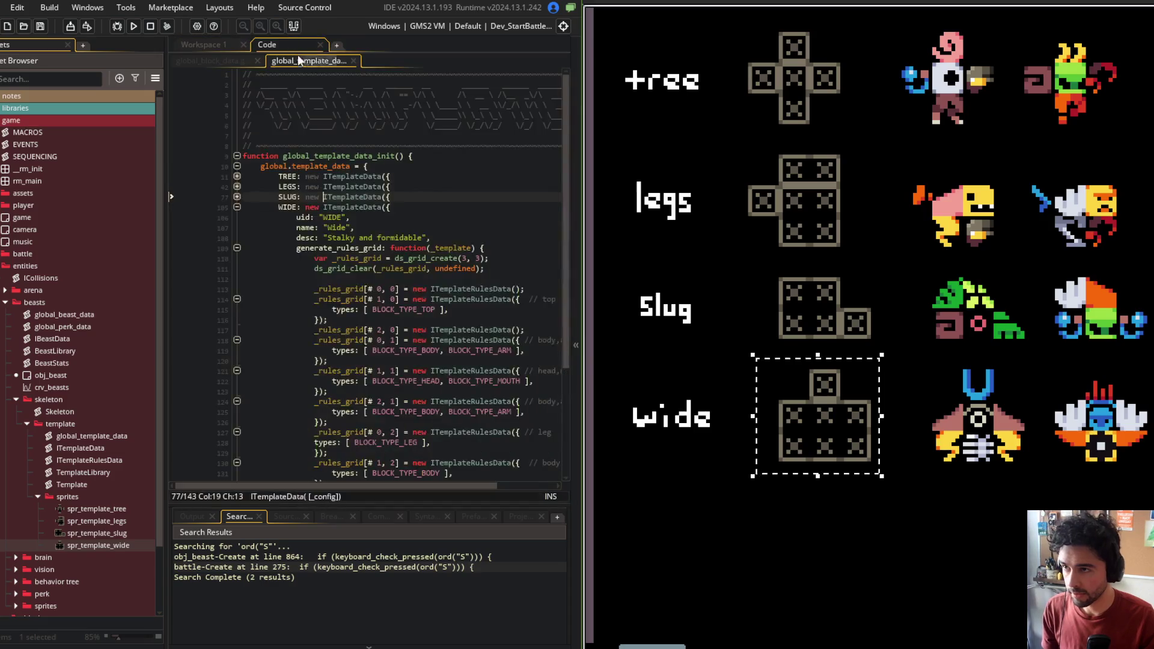
Add sprite = _config[$ "sprite"] ?? -1 to the ITemplateData constructor
middle_click(364, 188)
left_click(435, 186)
key("Return")
type("sprite = _config[")
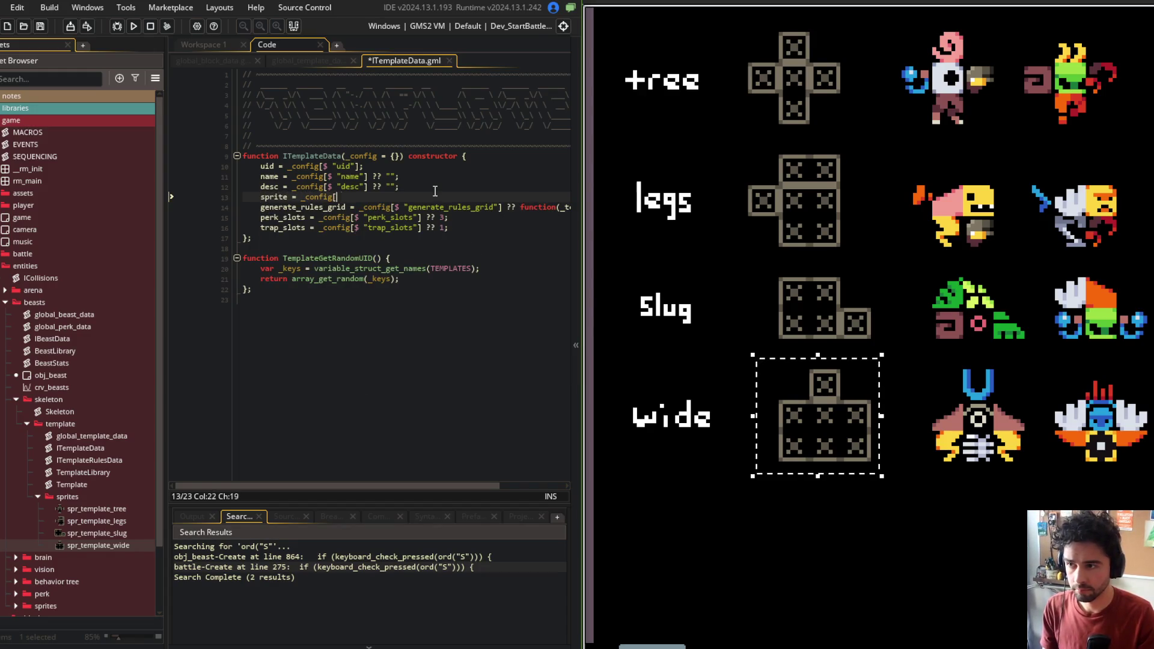
type("$ \"sprite\"];")
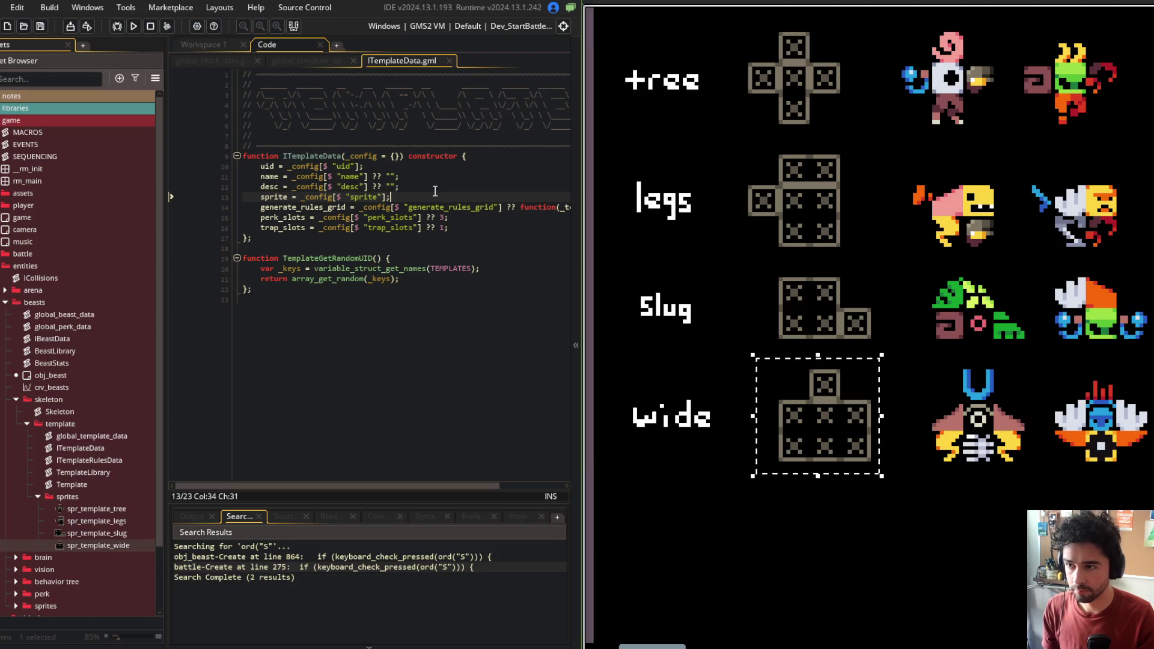
key("BackSpace")
type(" ?? -1")
key("ctrl+w")
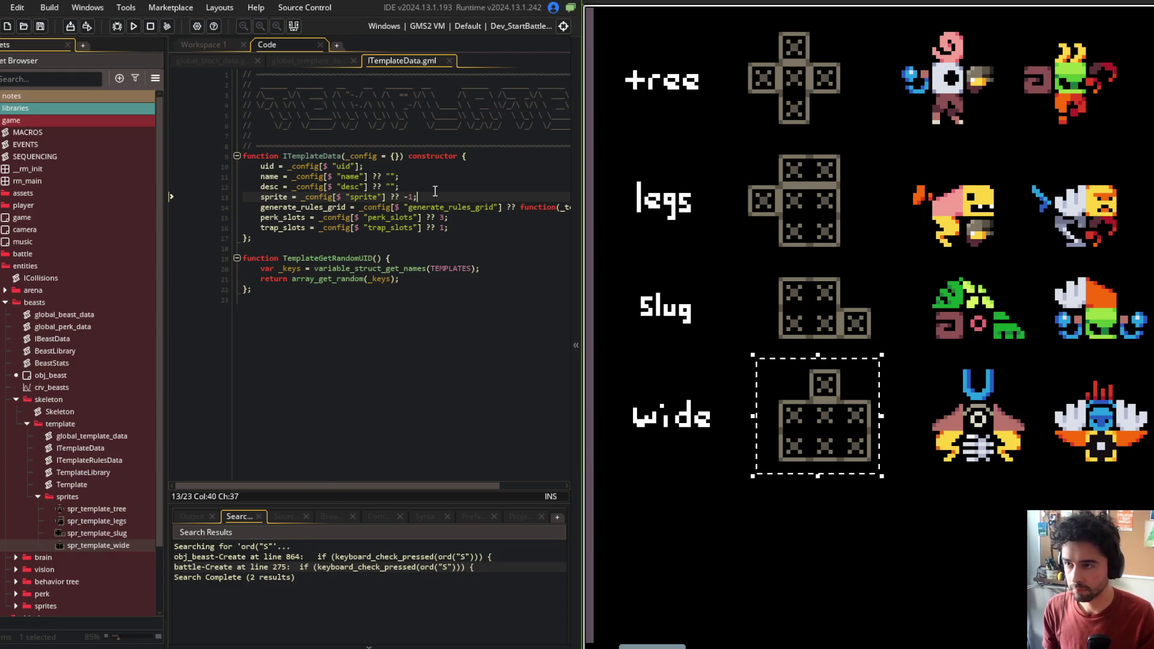
Add sprite: spr_template_tree to the TREE template and save
left_click(460, 173)
key("Down")
key("Down")
key("Down")
key("End")
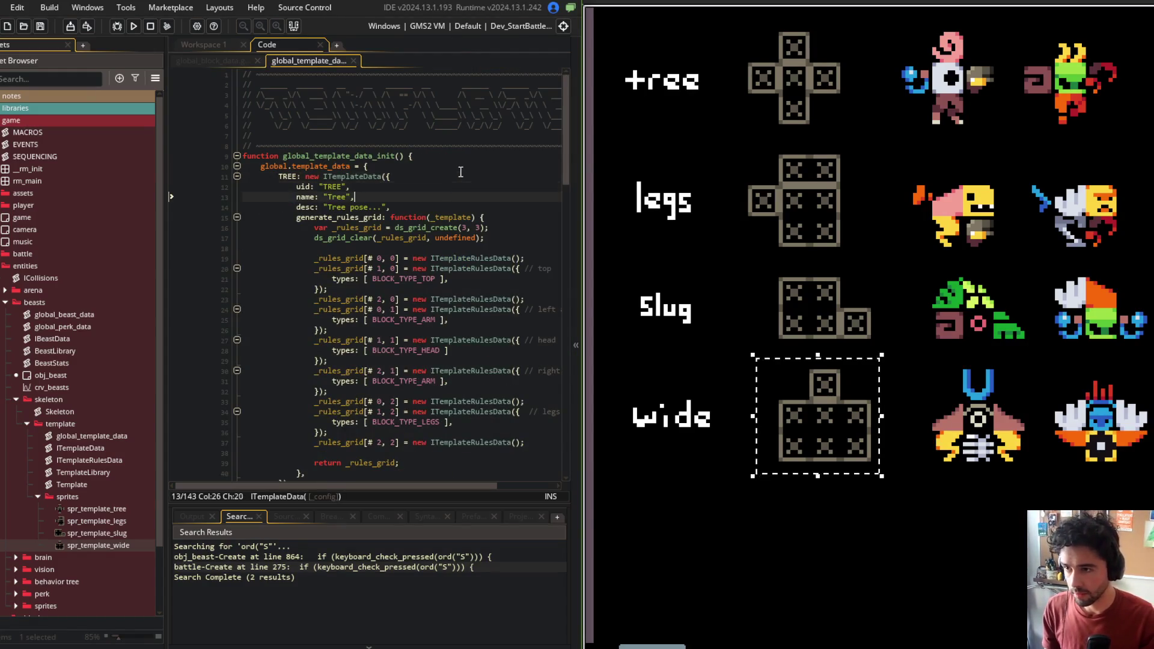
key("Return")
type("sopr")
key("BackSpace")
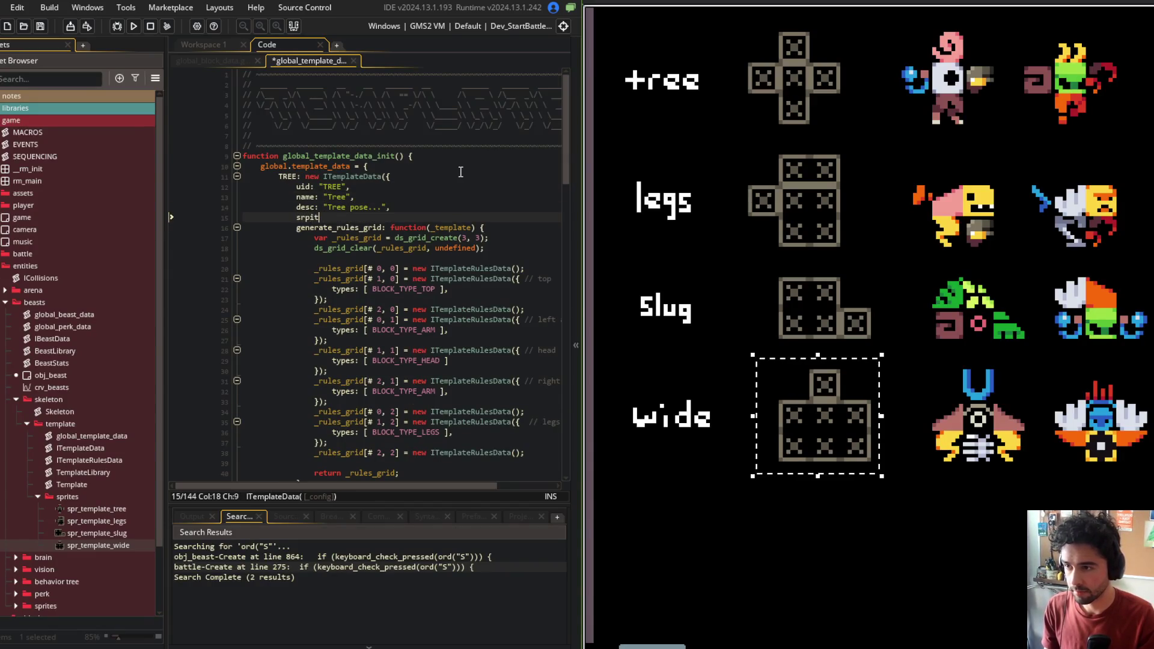
type("prite_s")
key("BackSpace")
key("BackSpace")
type(": sopr_")
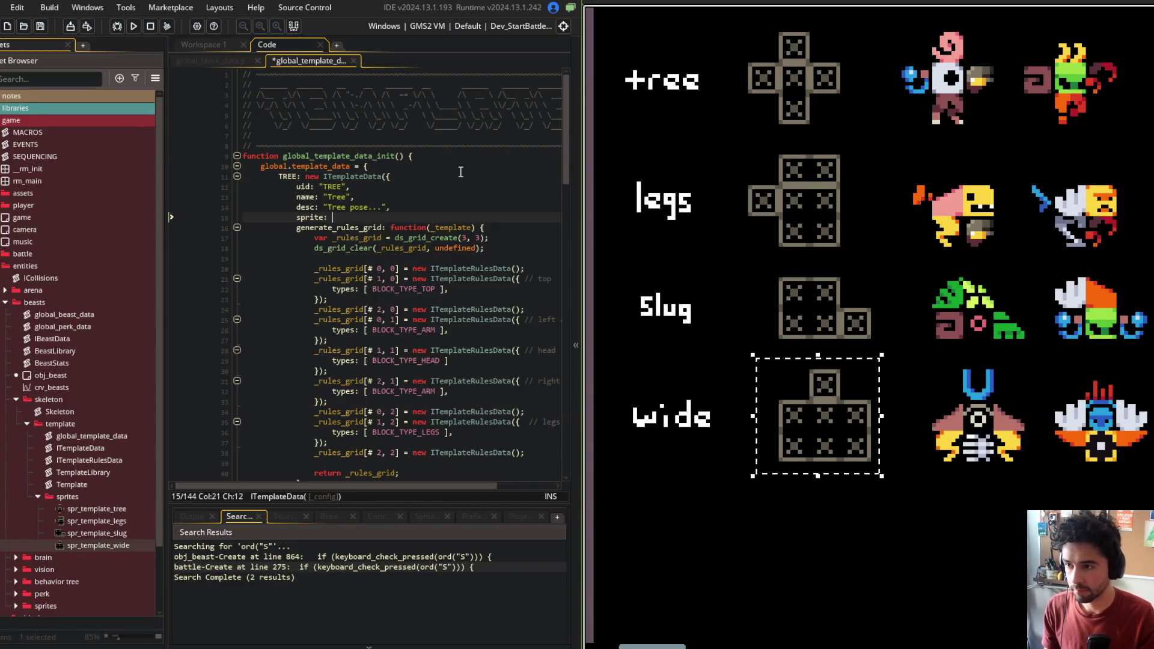
key("BackSpace")
type("pr_template_")
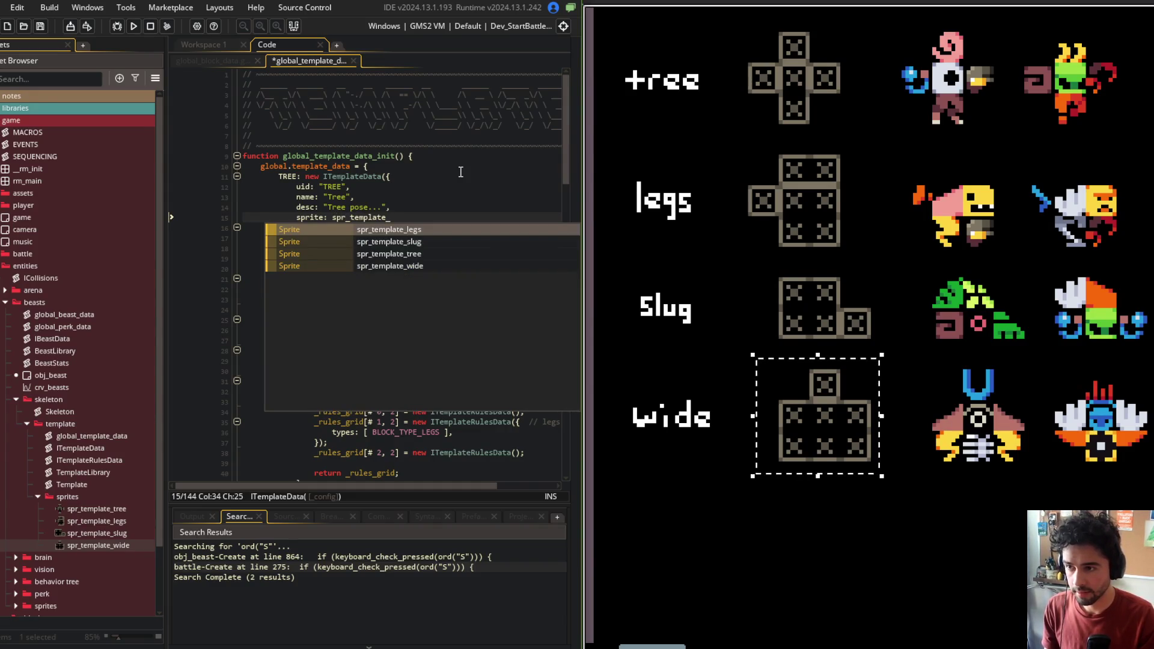
key("Down")
key("Down")
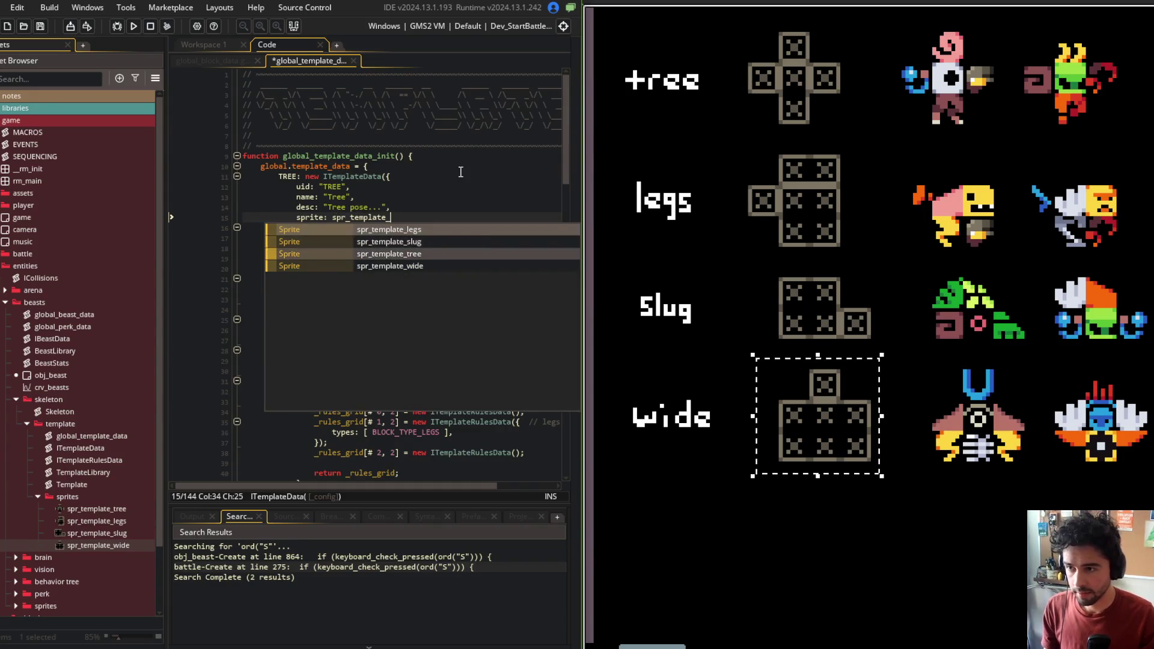
key("Return")
type(",")
key("ctrl+s")
key("Up")
key("Up")
key("Home")
key("ctrl+shift+bracketleft")
Add sprite: spr_template_legs to the LEGS template
key("Down")
key("Down")
key("Down")
key("End")
key("Return")
type("sprite: spr_template_tree,")
key("Left")
key("BackSpace")
key("BackSpace")
key("BackSpace")
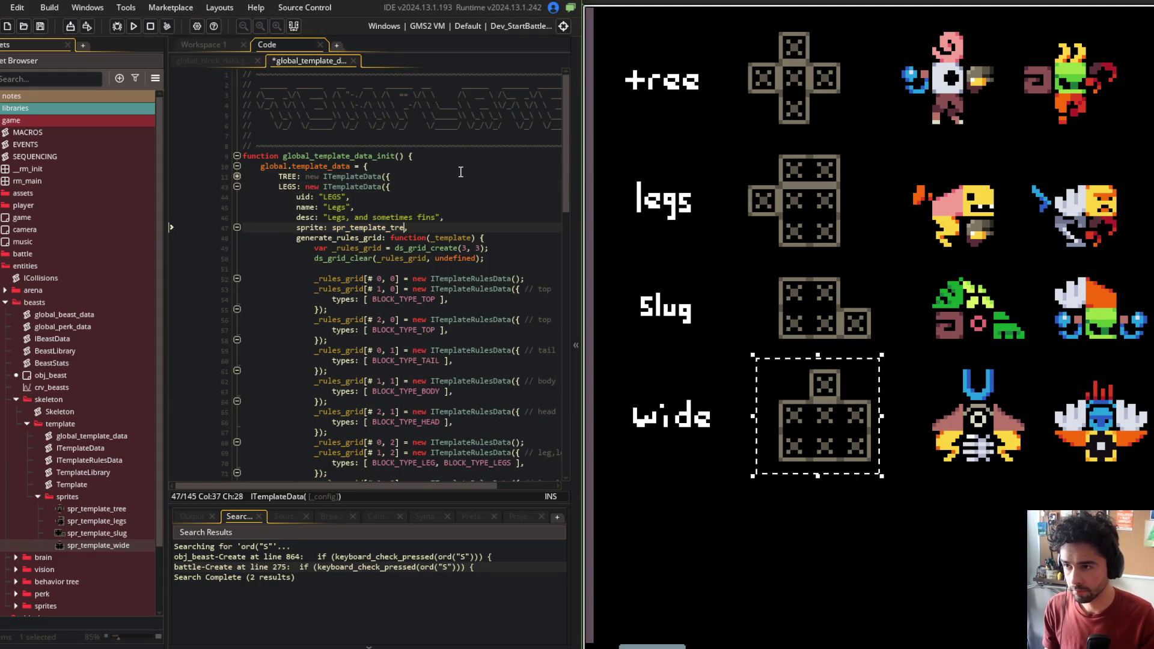
type("legs")
key("Up")
Add sprite: spr_template_slug to the SLUG template and save
key("Up")
key("Up")
key("Up")
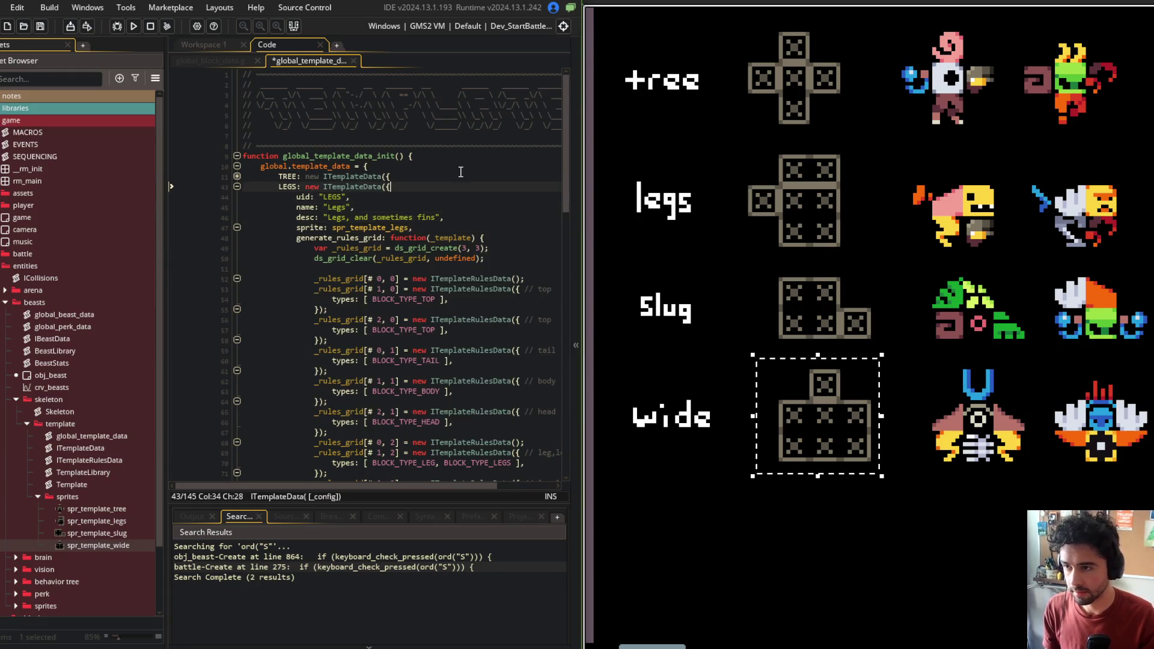
key("ctrl+shift+bracketleft")
key("Down")
key("Down")
key("Down")
key("ctrl+s")
key("End")
key("Return")
type("sprite: spr_template_tree,")
key("Left")
key("BackSpace")
key("BackSpace")
key("BackSpace")
type("slug")
key("ctrl+s")
key("Up")
key("Up")
key("Up")
key("ctrl+shift+bracketleft")
Add sprite: spr_template_wide to the WIDE template and save
key("Down")
key("Down")
key("Down")
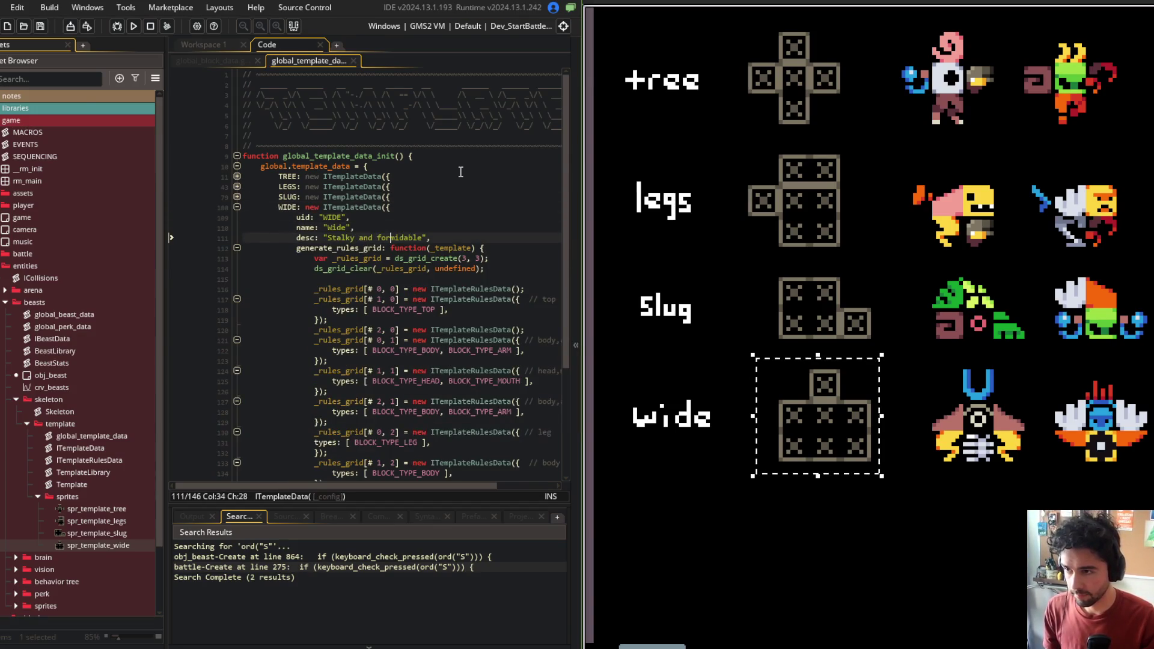
key("End")
key("Return")
type("sprite: spr_template_tree,")
key("Left")
key("BackSpace")
key("BackSpace")
key("BackSpace")
type("wide")
key("ctrl+s")
Close the global template data and global block data code tabs
middle_click(315, 59)
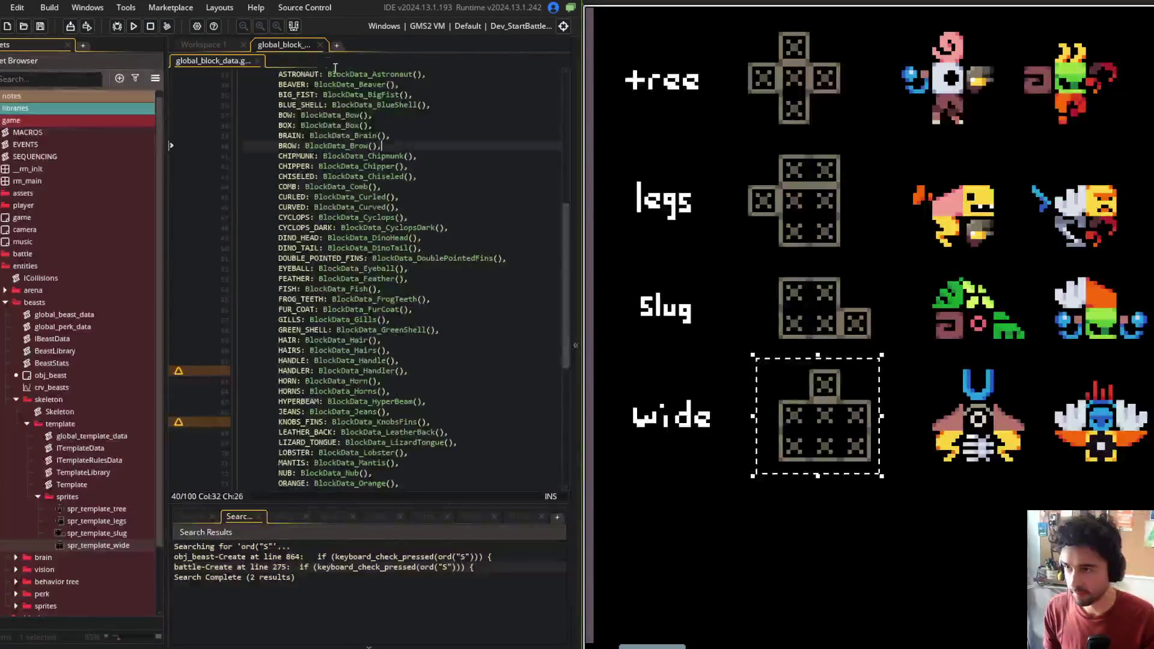
middle_click(300, 42)
right_click(311, 88)
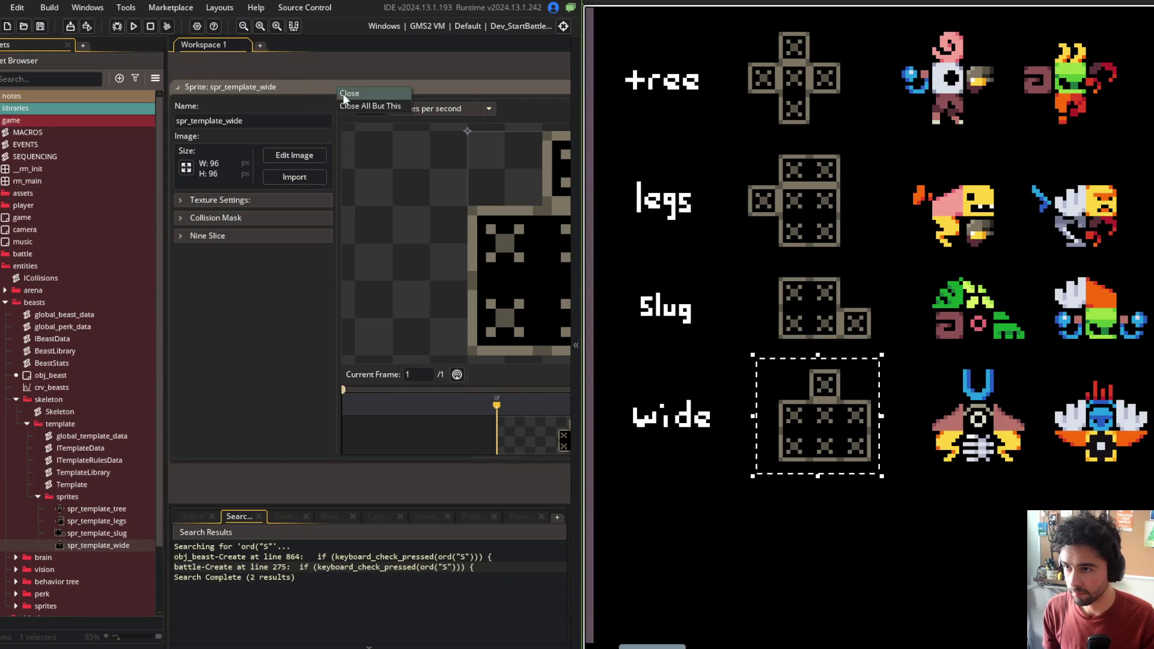
Stage all project changes with git add in Command Prompt
left_click(343, 93)
key("alt+Tab")
left_click(576, 326)
type("git add")
left_click(734, 513)
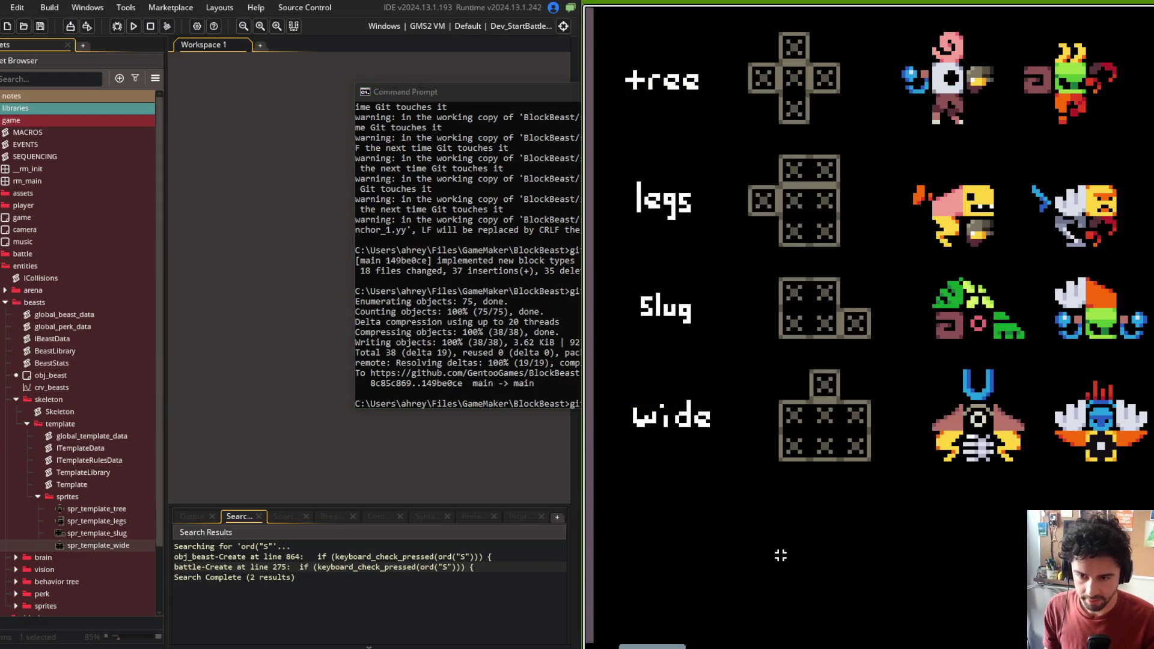
left_click(421, 264)
key("Return")
Commit with message "redefined new templates. imported new template sprites. adjusted block types. sprite sheet edits" and git push
type("git ")
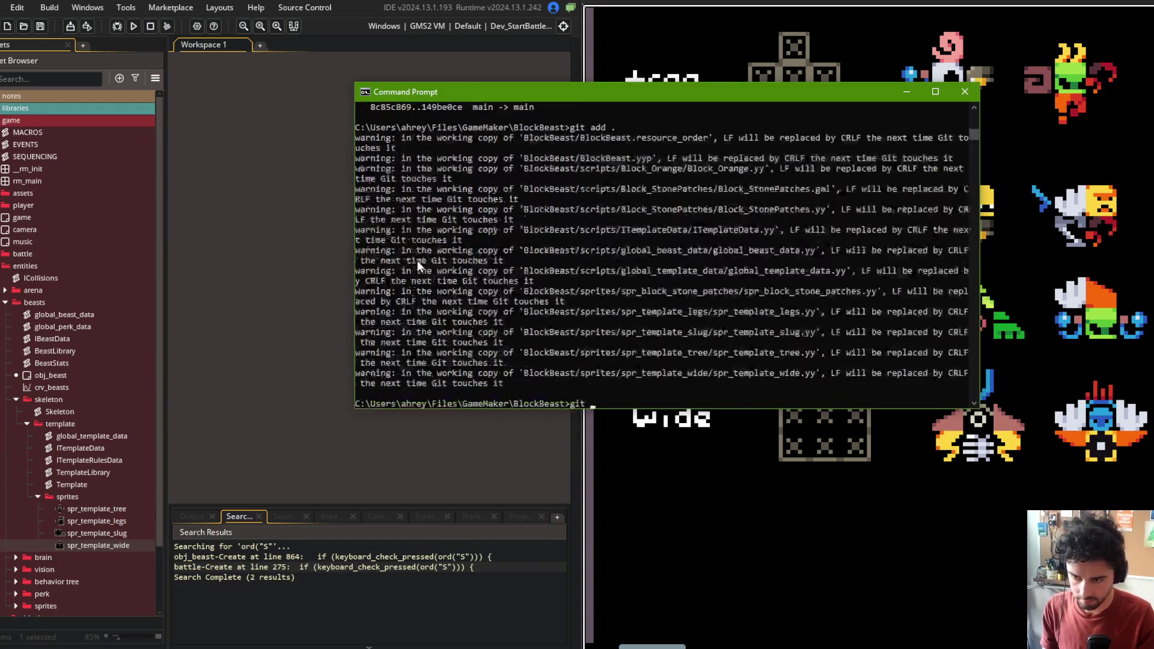
type("commit -m \"redefined ")
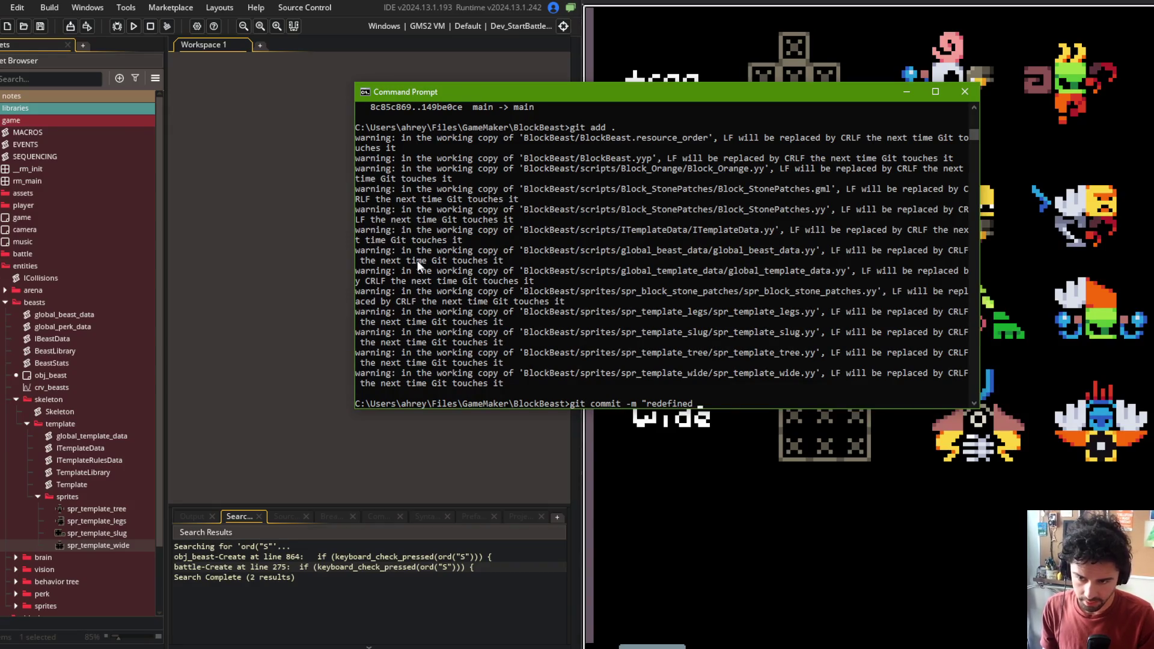
type("new templates. importe")
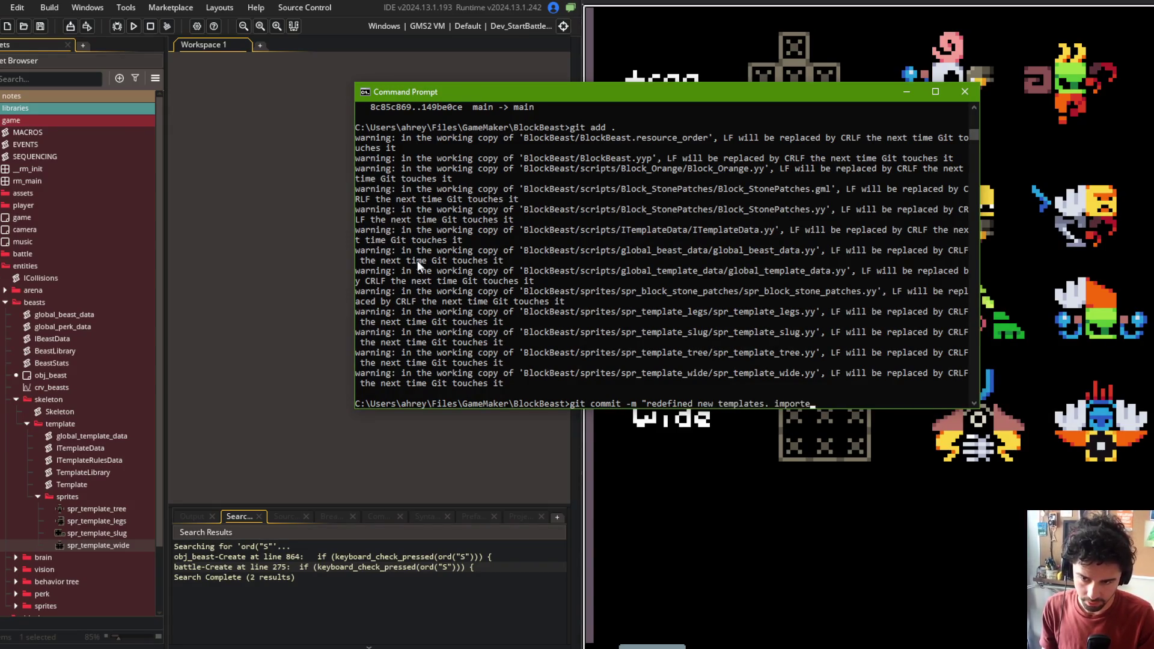
type("d new templates")
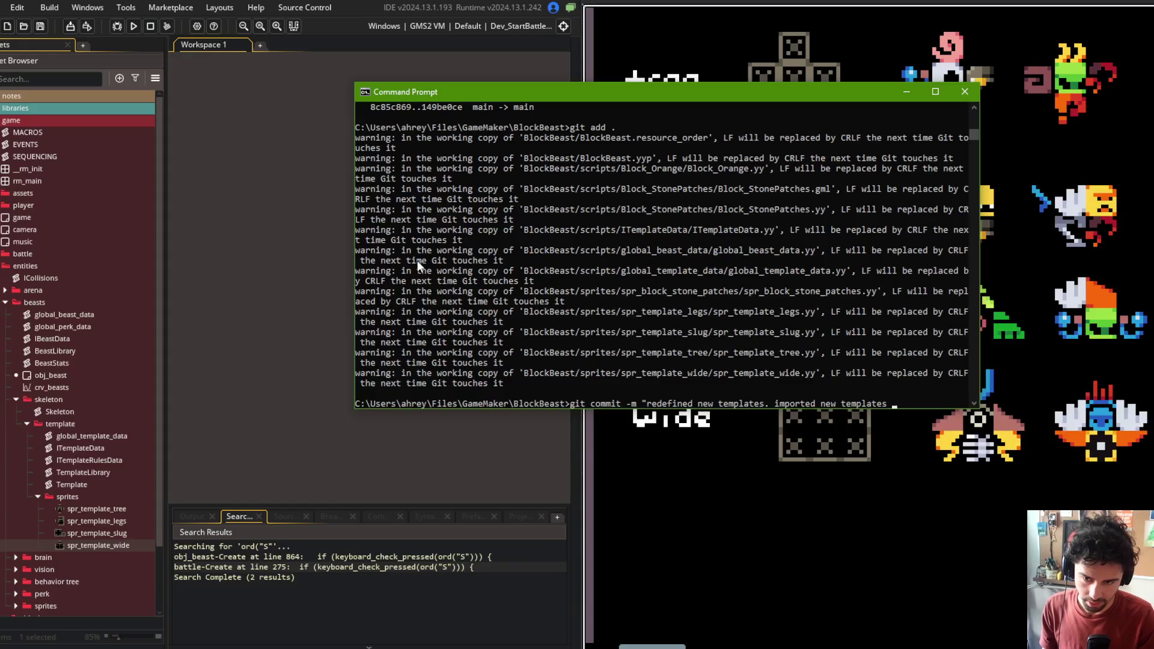
key("BackSpace")
key("BackSpace")
type("sprites. a")
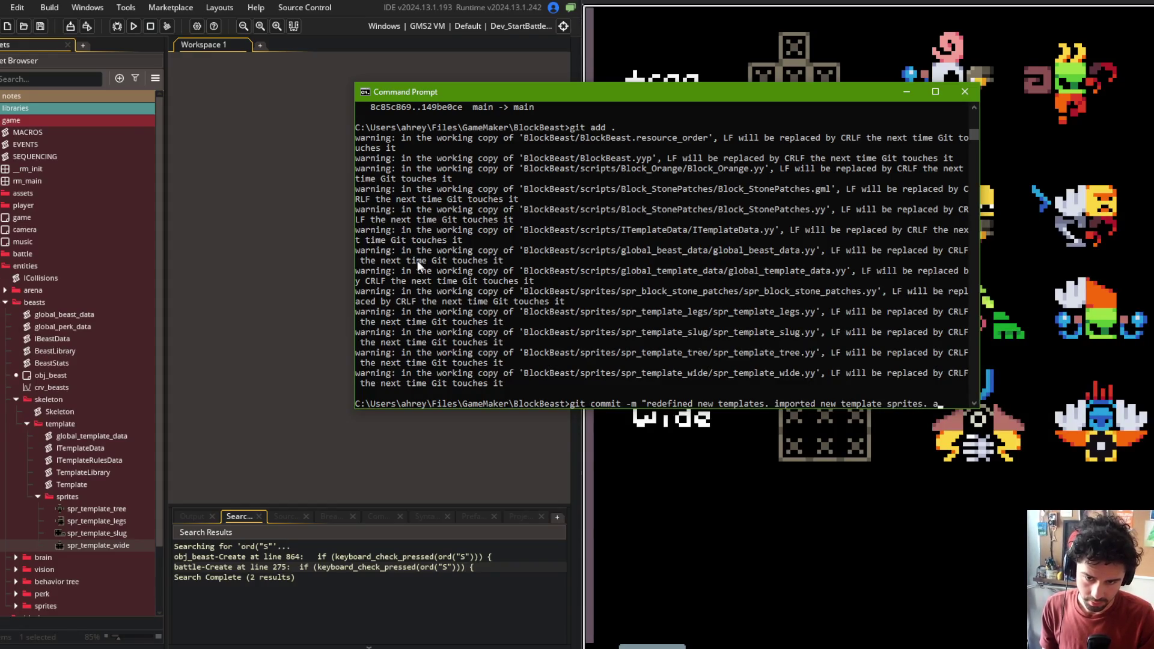
type("djusted blokc")
key("BackSpace")
key("BackSpace")
key("BackSpace")
type("ck types. sprite sheet edits\"")
key("Return")
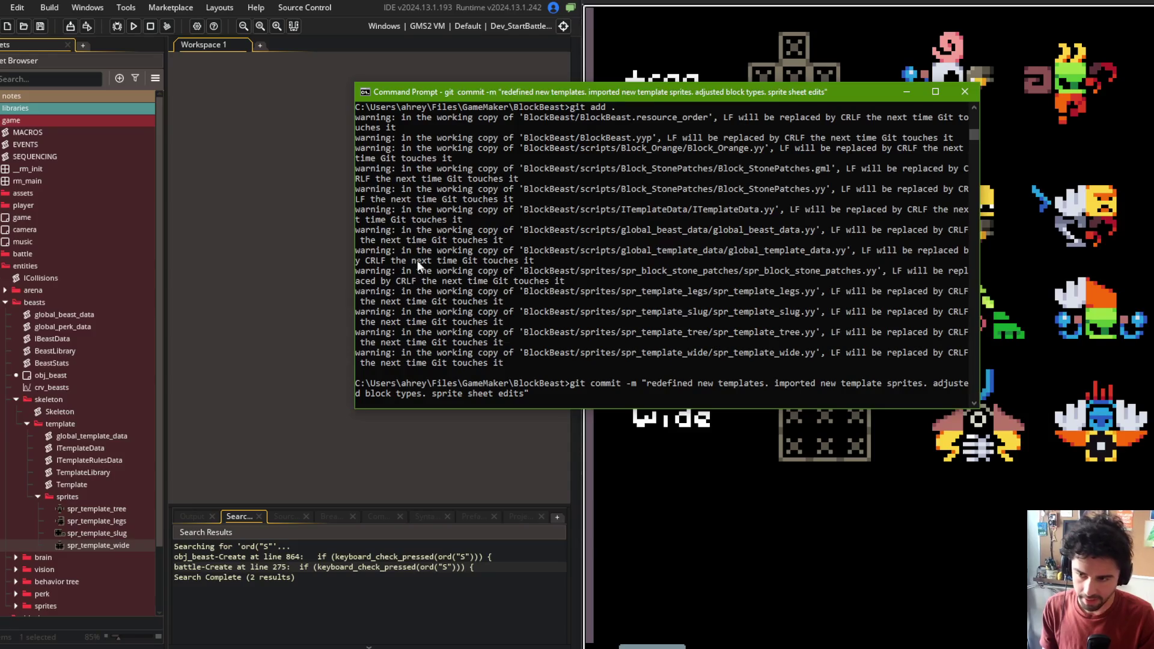
type("git push")
key("Return")
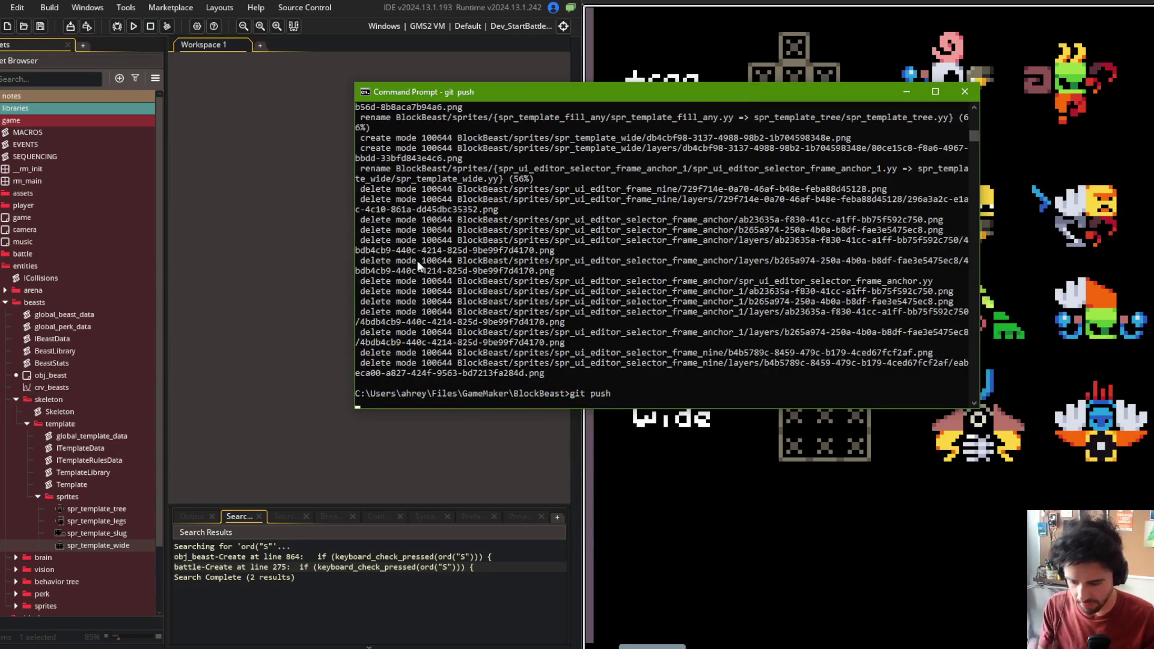